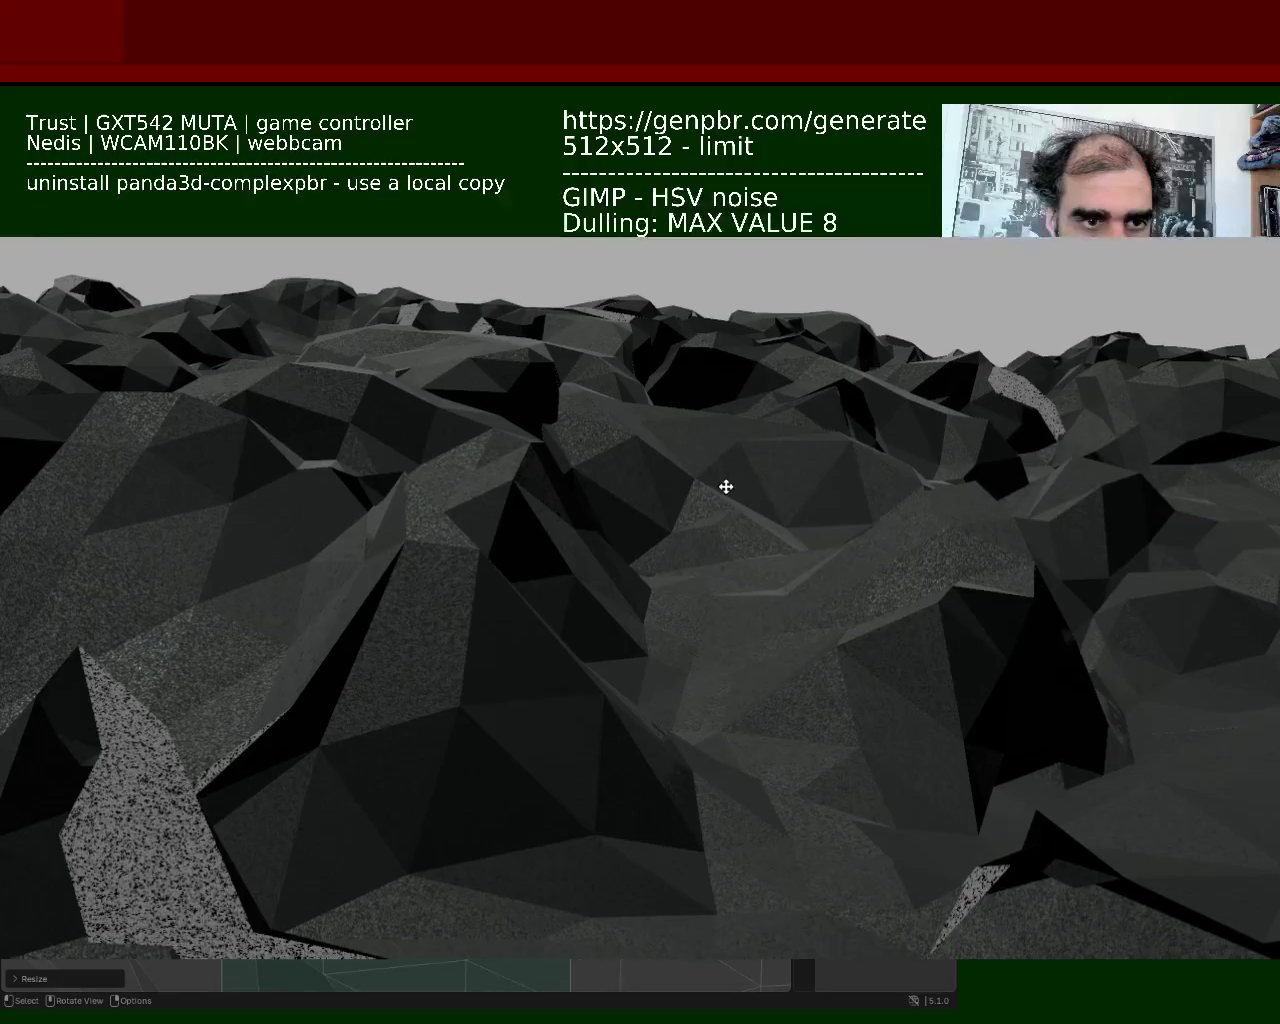
Drag the Panda3D terrain window toward the bottom-right to reveal Blender and main.py
{"action": "mouse_move", "coordinate": [835, 497]}
{"action": "left_mouse_down"}
{"action": "mouse_move", "coordinate": [1089, 303]}
{"action": "mouse_move", "coordinate": [891, 383]}
{"action": "left_mouse_up"}
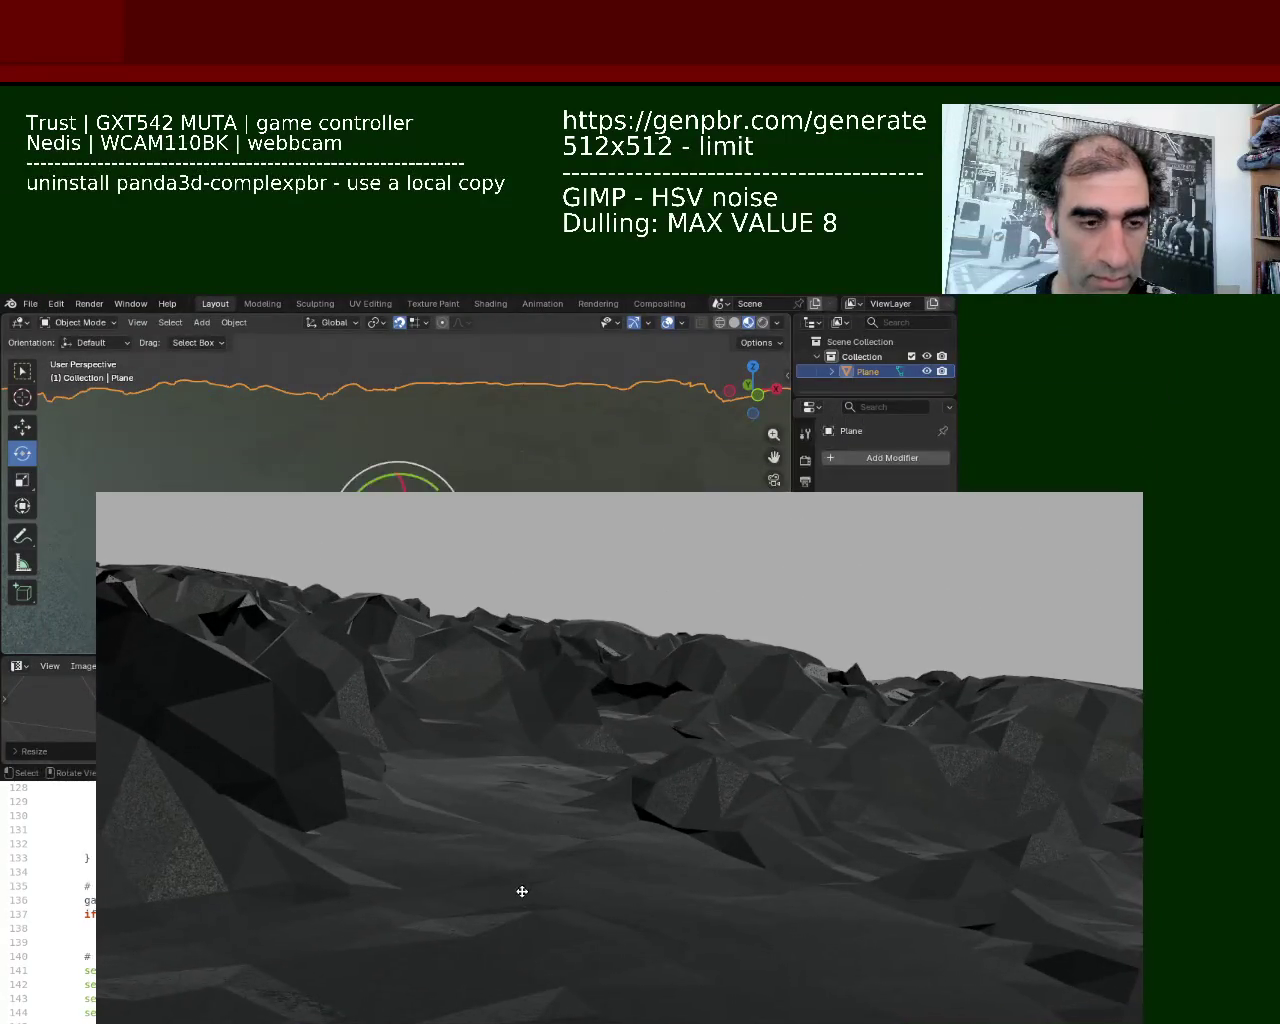
Slide the Panda3D terrain window to the right screen edge, uncovering Blender and the code editor
{"action": "left_click_drag", "start_coordinate": [521, 891], "coordinate": [403, 891]}
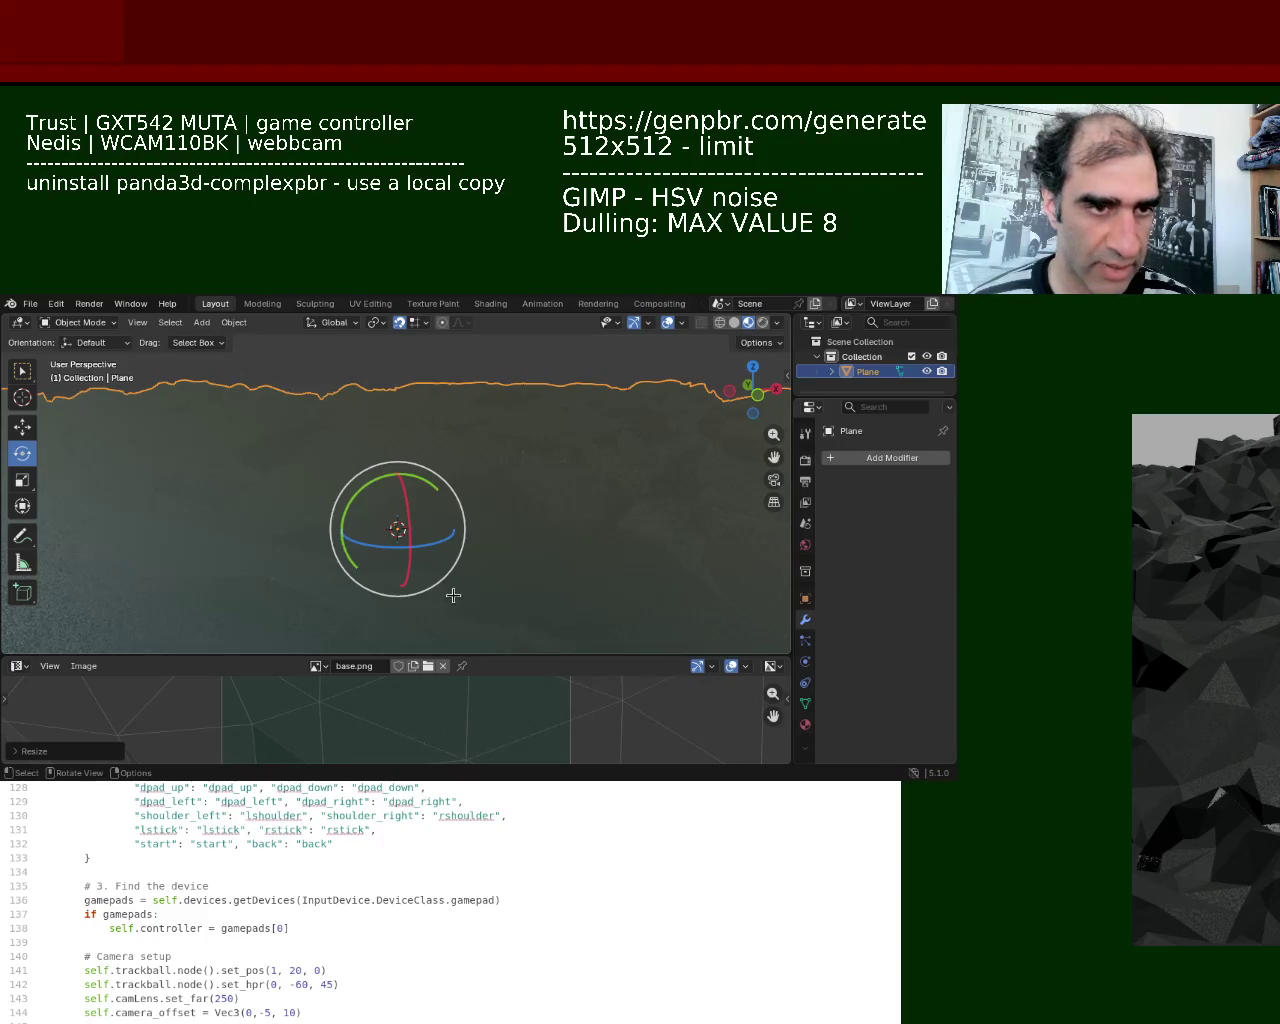
Move Blender aside to read main.py's DirectionalLight sun block, then bring Blender back to the front
{"action": "mouse_move", "coordinate": [537, 650]}
{"action": "left_mouse_down"}
{"action": "mouse_move", "coordinate": [780, 783]}
{"action": "mouse_move", "coordinate": [643, 717]}
{"action": "mouse_move", "coordinate": [638, 736]}
{"action": "left_mouse_up"}
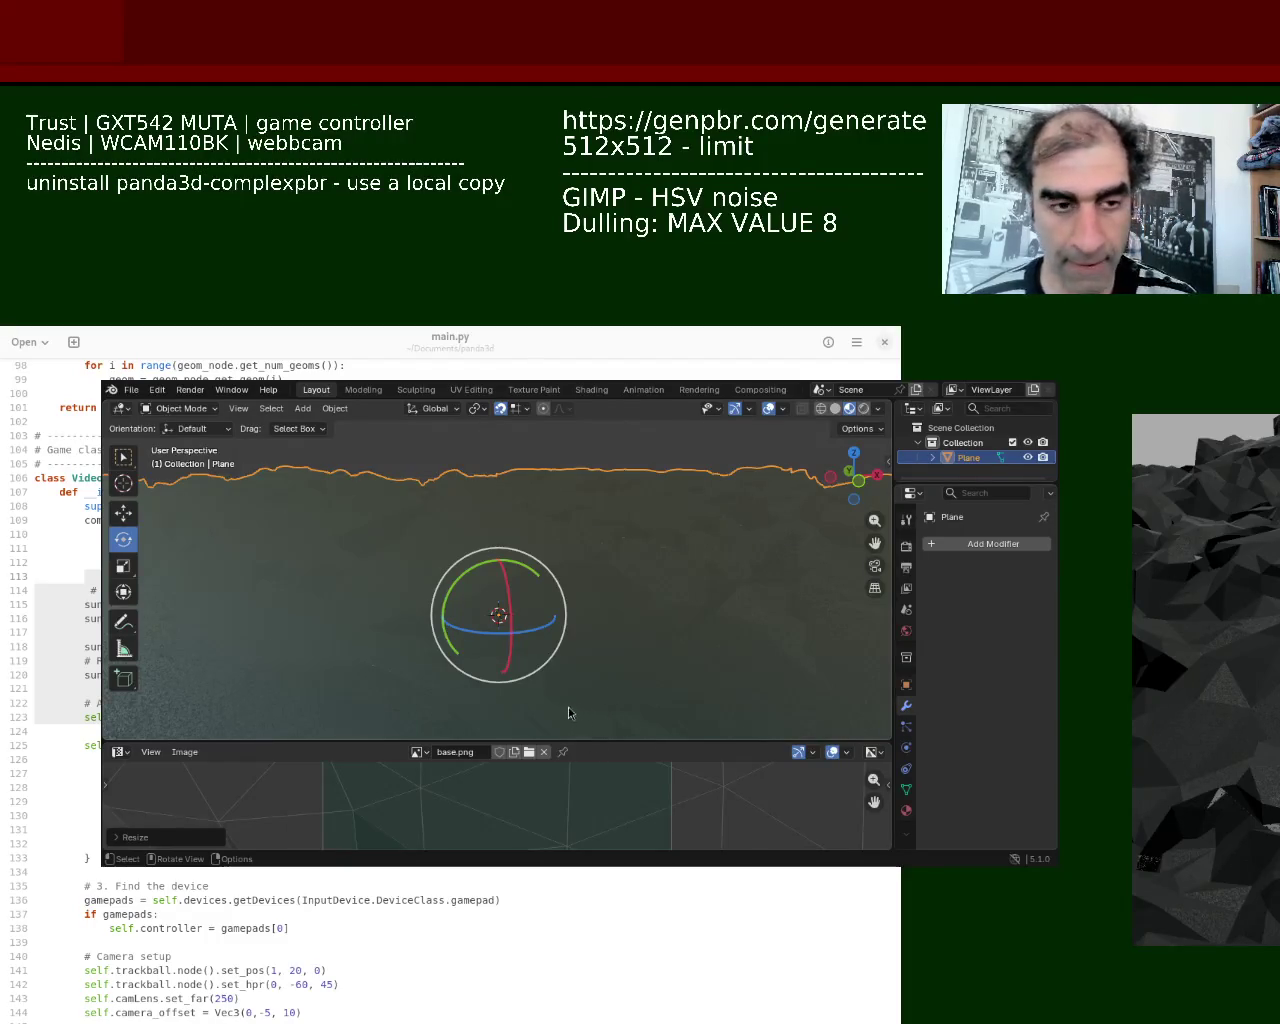
{"action": "key", "text": "alt+Tab"}
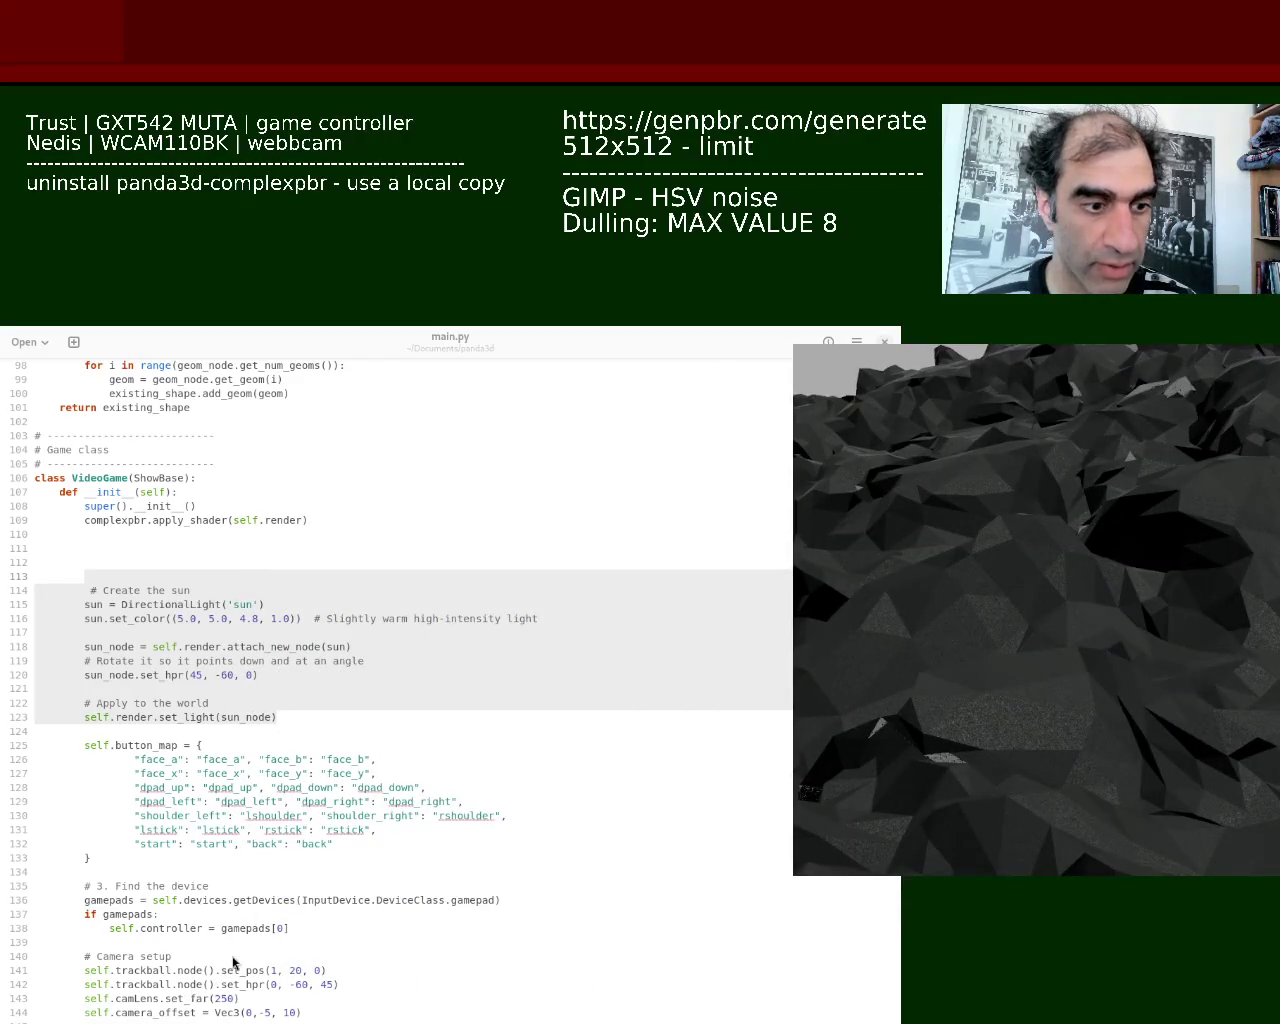
{"action": "key", "text": "alt+Tab"}
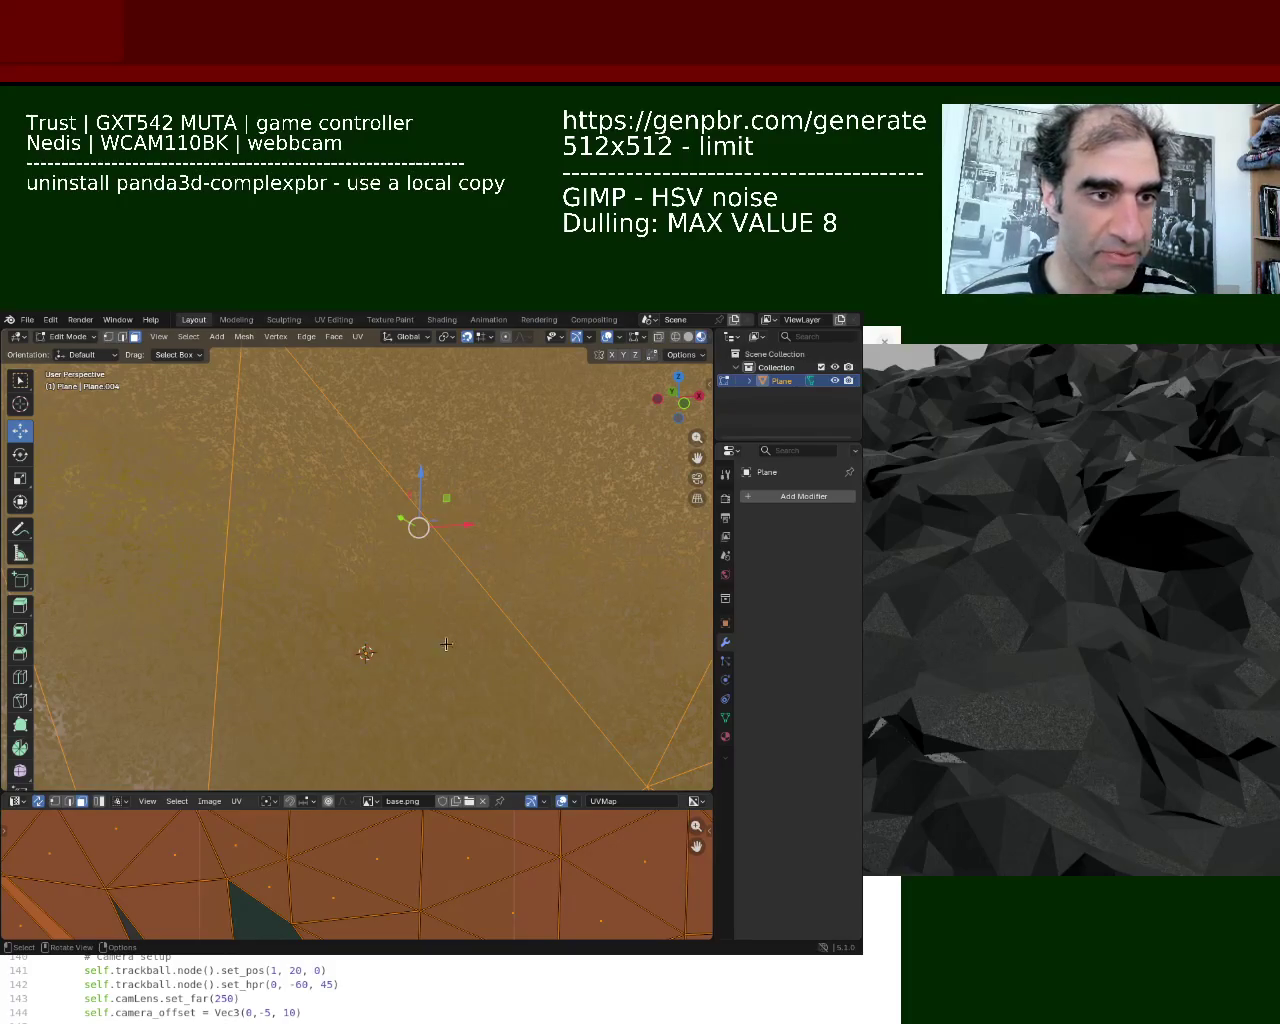
Undo an accidental mesh resize, then scale the Plane's UV layout about 2.42× over base.png
{"action": "key", "text": "s"}
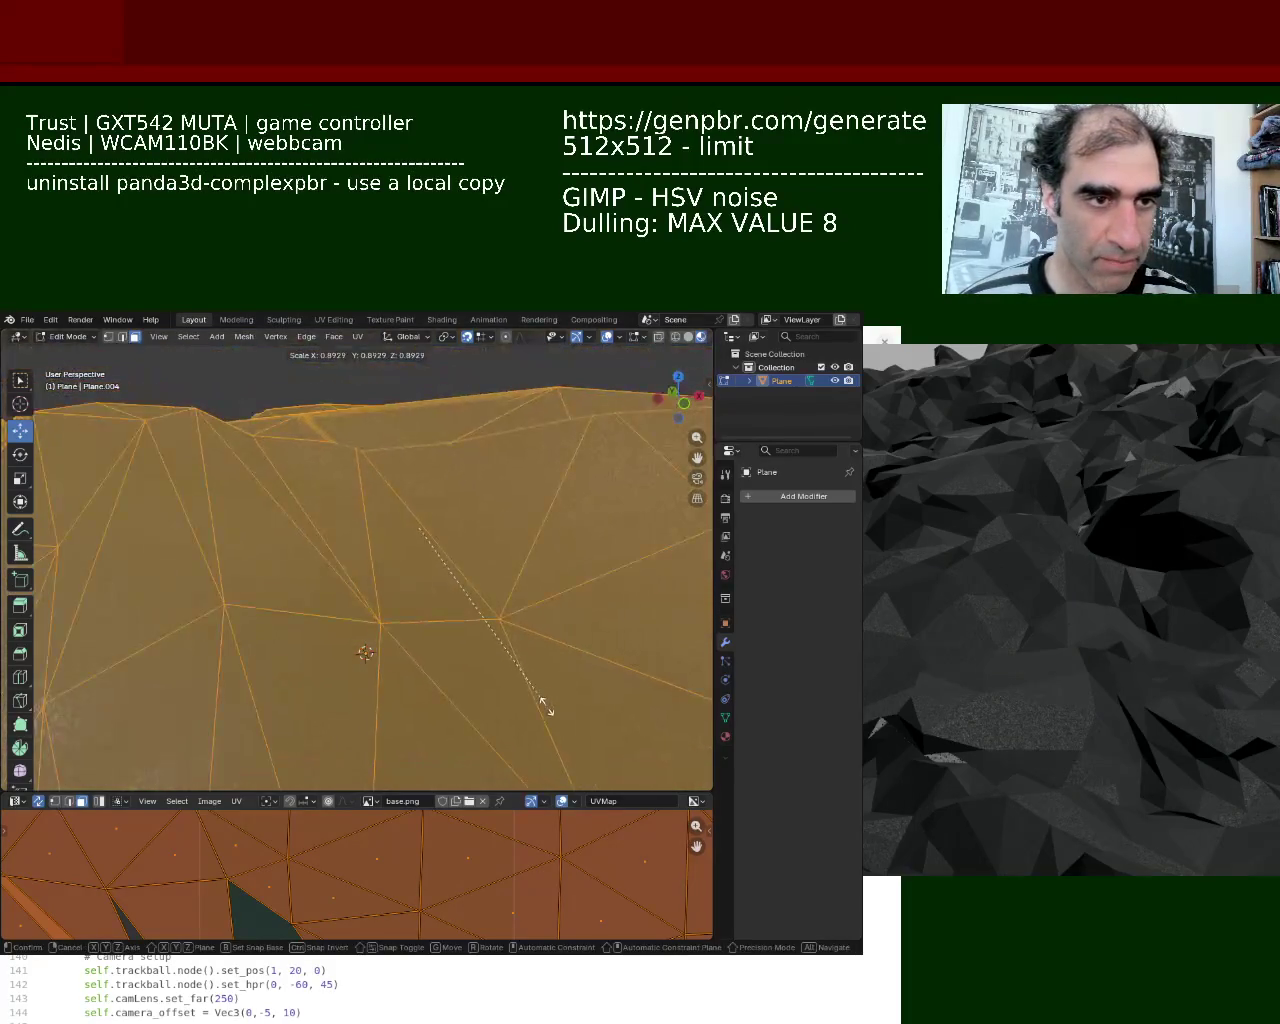
{"action": "left_click", "coordinate": [503, 677]}
{"action": "key", "text": "ctrl+z"}
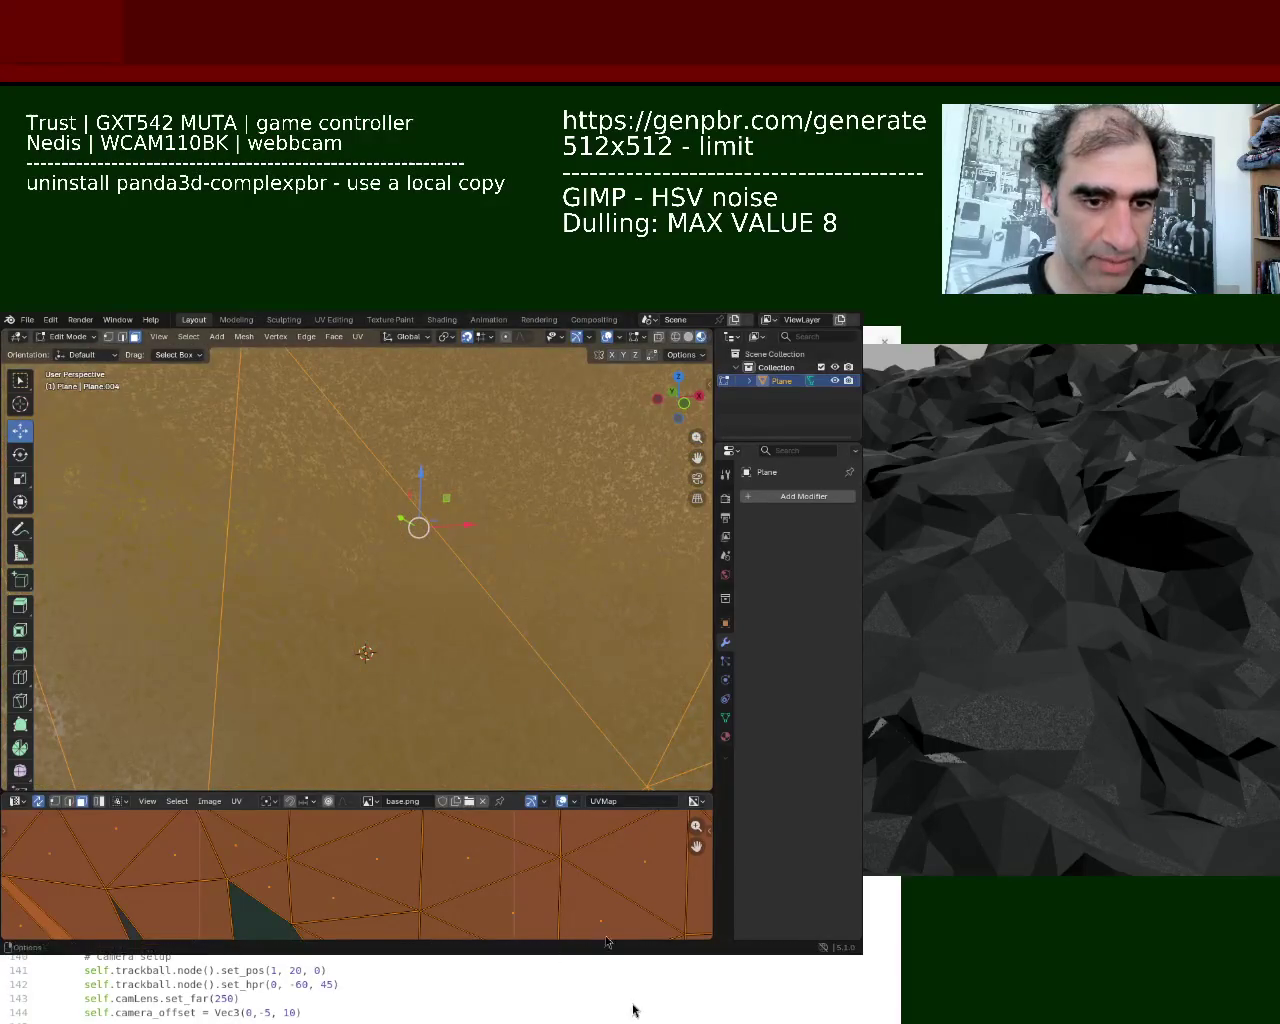
{"action": "key", "text": "s"}
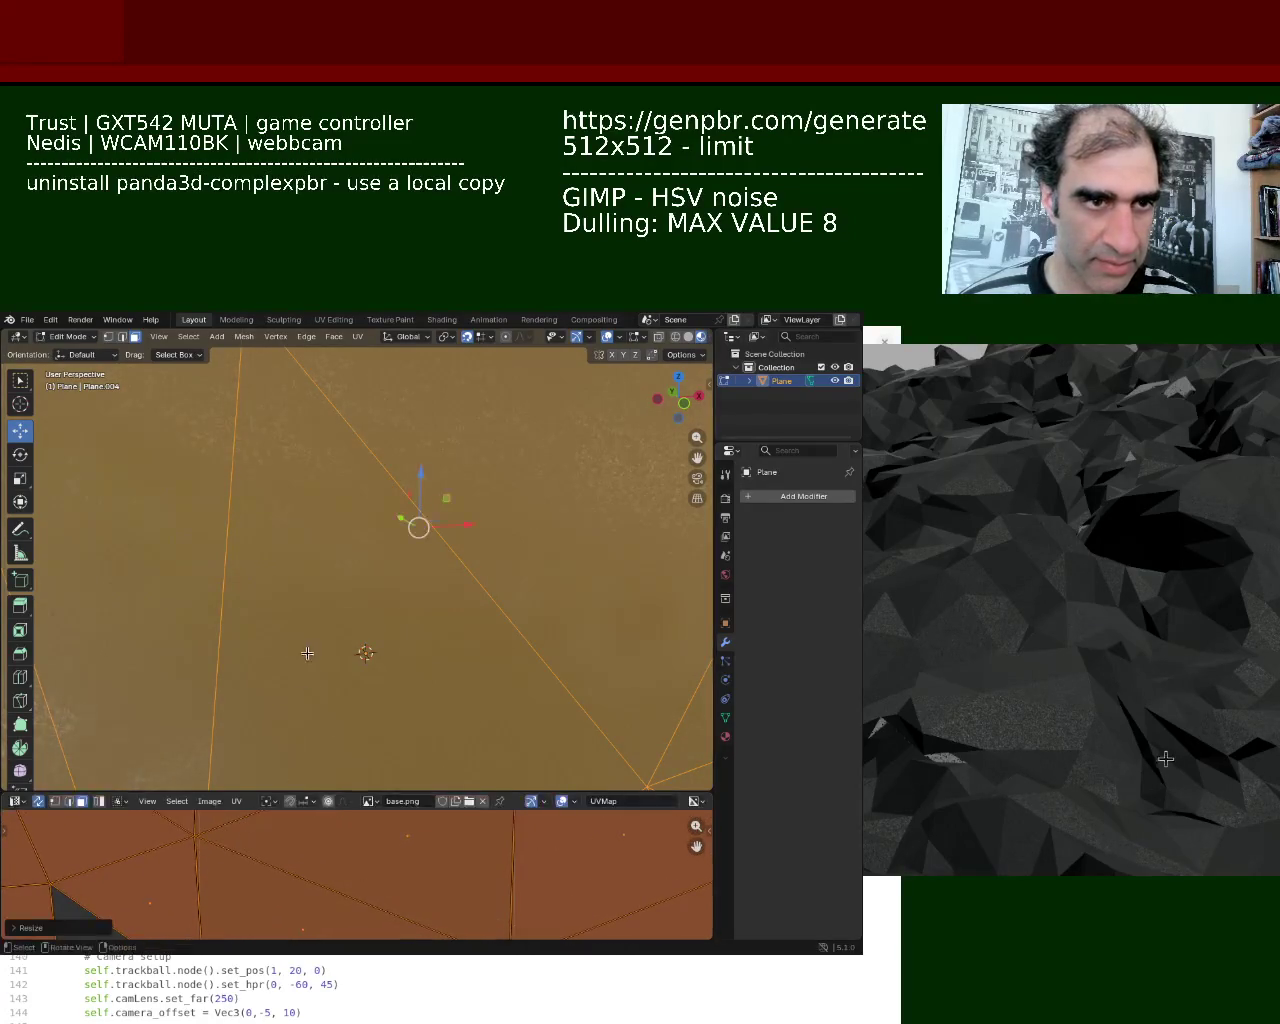
{"action": "left_click", "coordinate": [600, 937]}
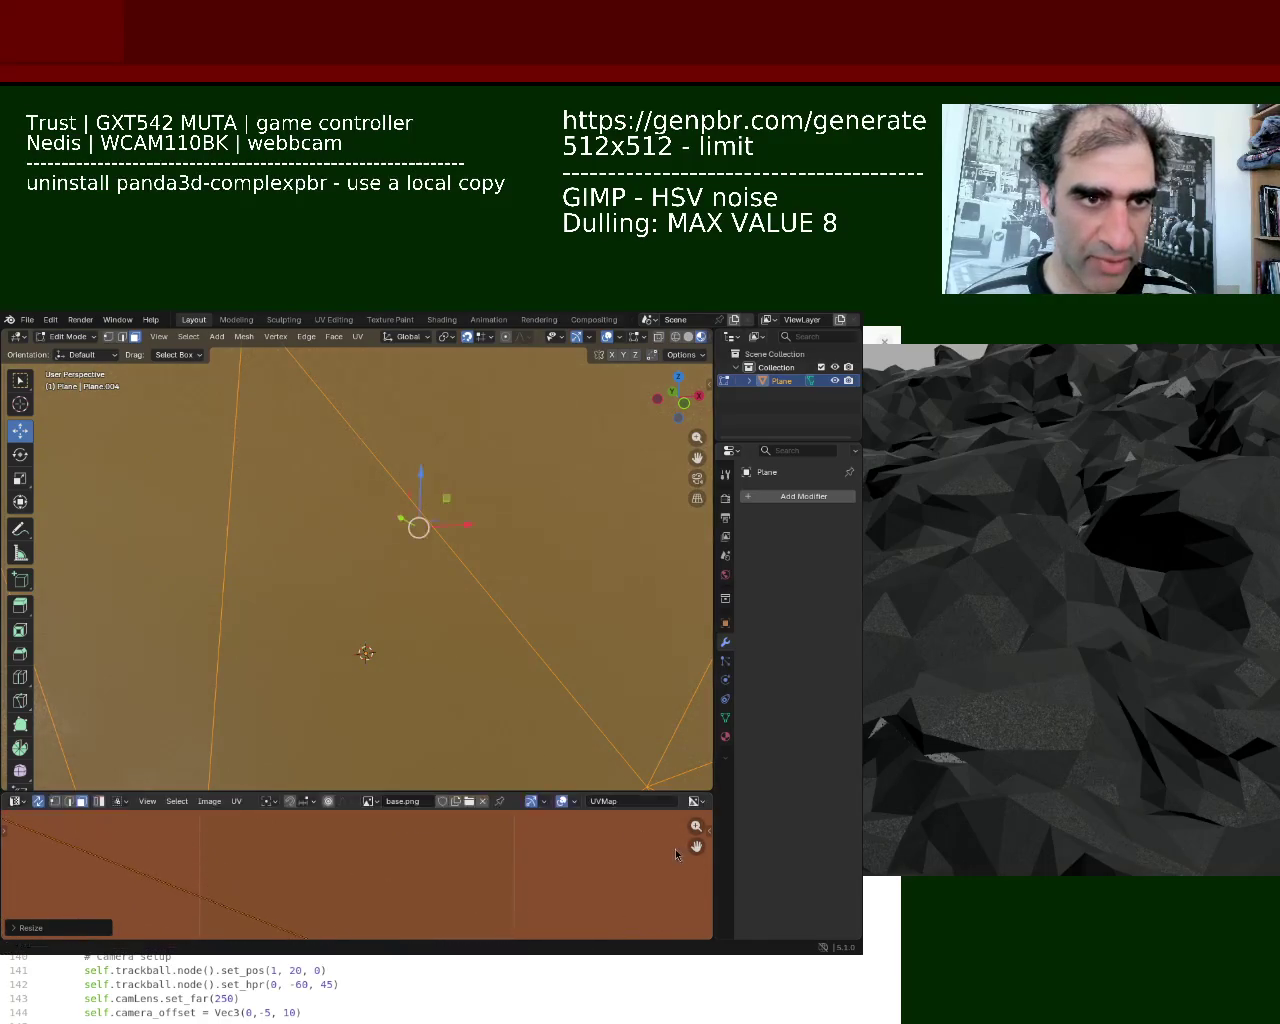
{"action": "left_click_drag", "start_coordinate": [548, 540], "coordinate": [554, 468]}
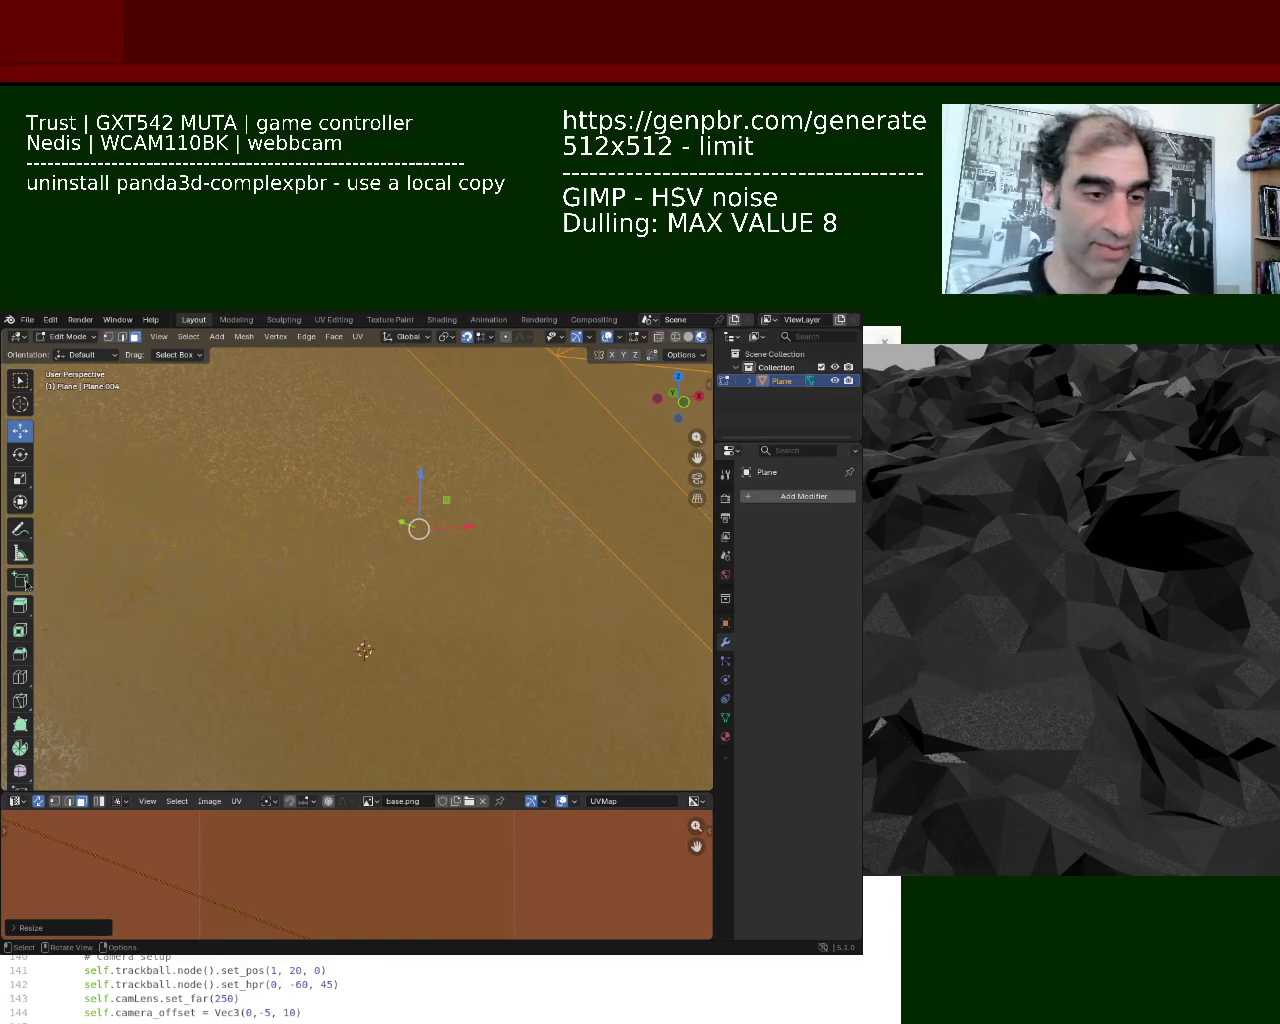
Export the Plane as a glTF 2.0 file and return it to Object Mode
{"action": "left_click", "coordinate": [27, 319]}
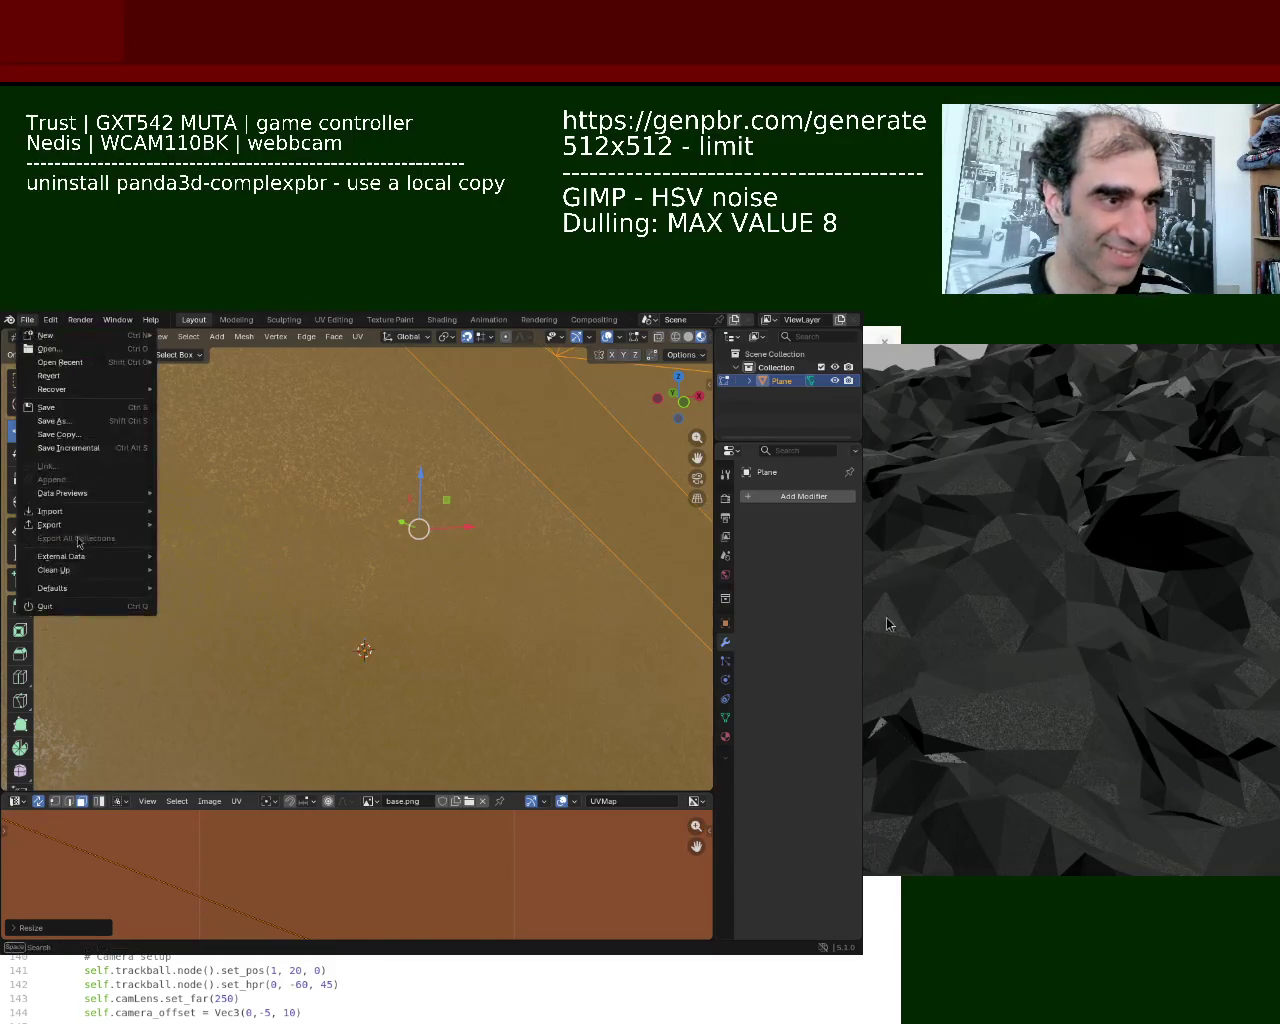
{"action": "mouse_move", "coordinate": [60, 511]}
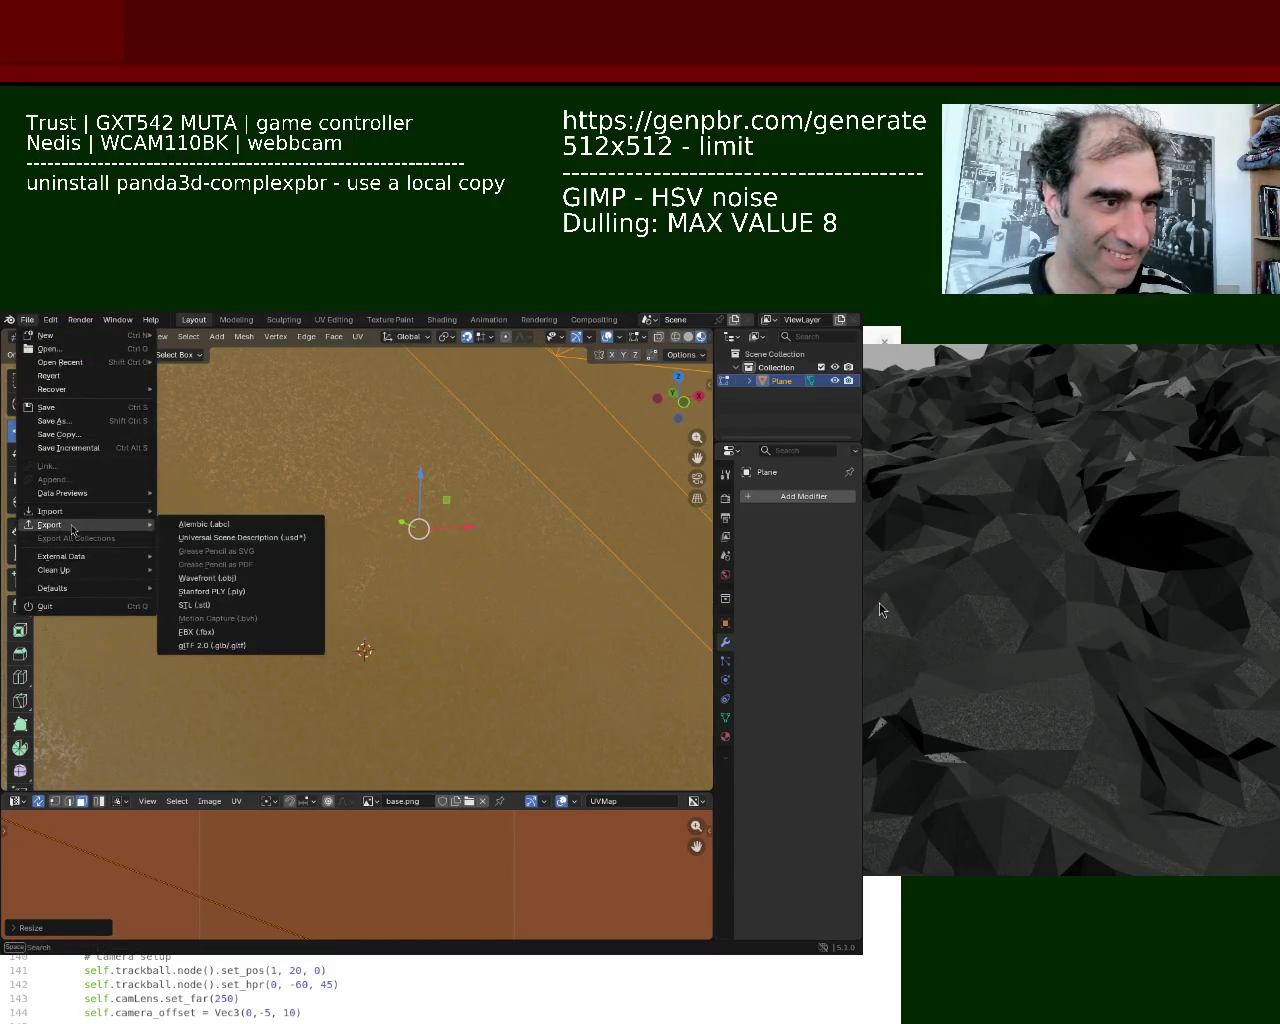
{"action": "left_click", "coordinate": [215, 641]}
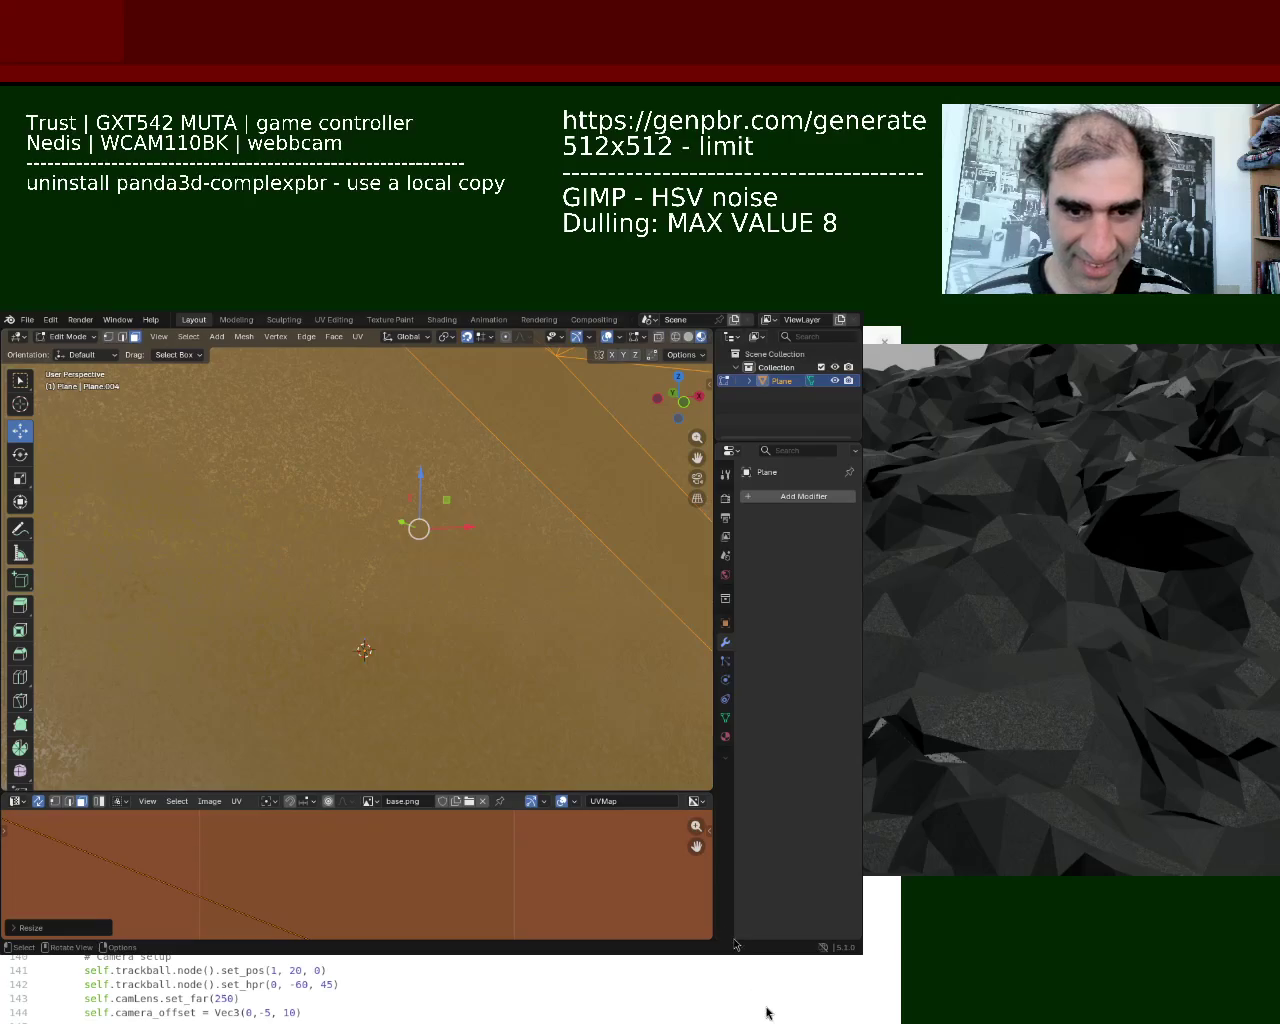
{"action": "key", "text": "Tab"}
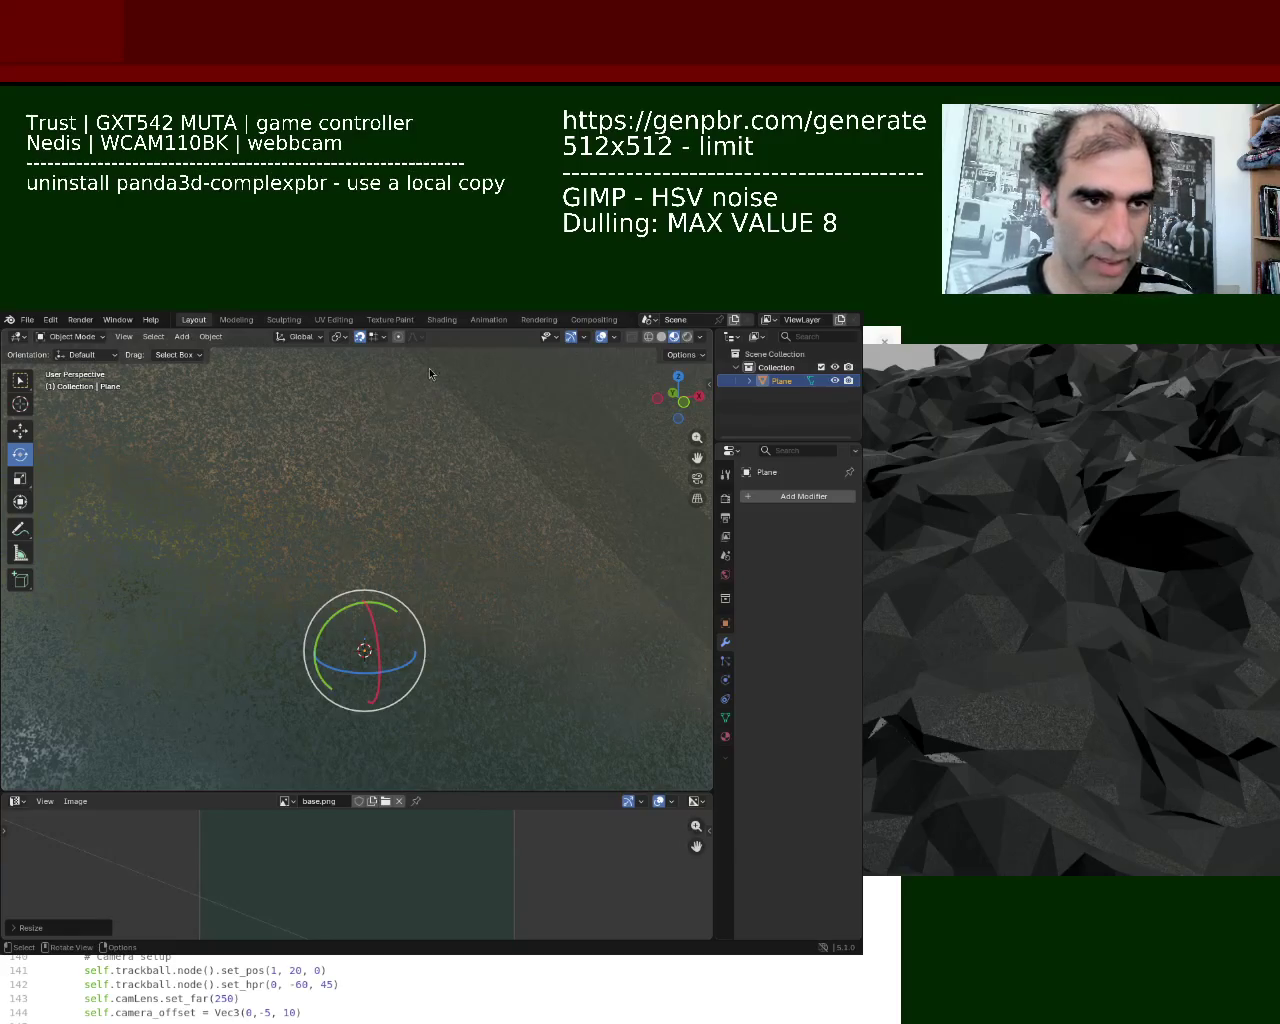
Close the running terrain preview and switch the Plane back into Edit Mode
{"action": "key", "text": "Escape"}
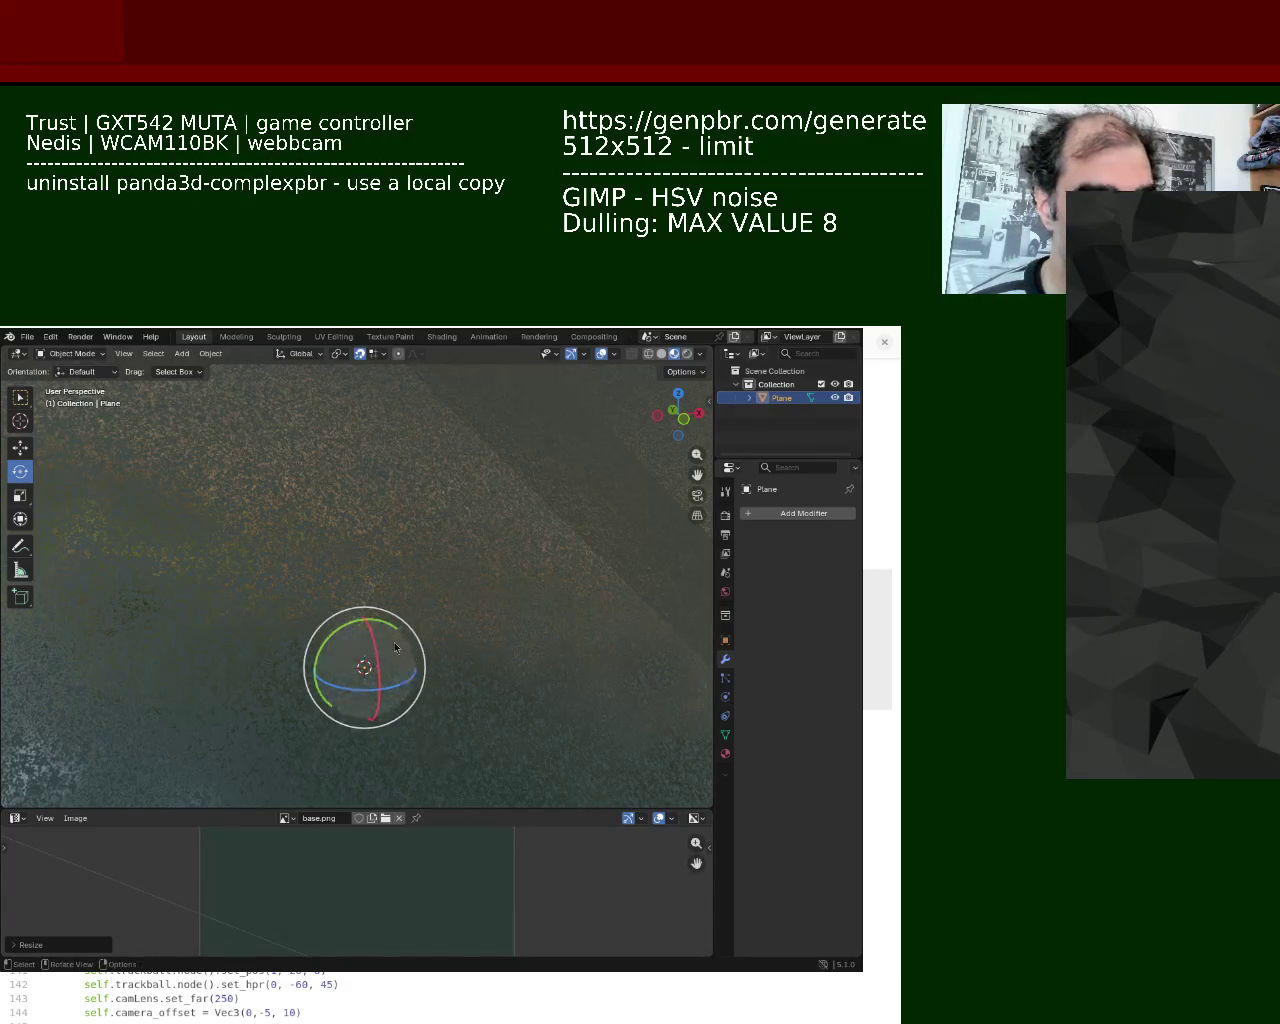
{"action": "key", "text": "Tab"}
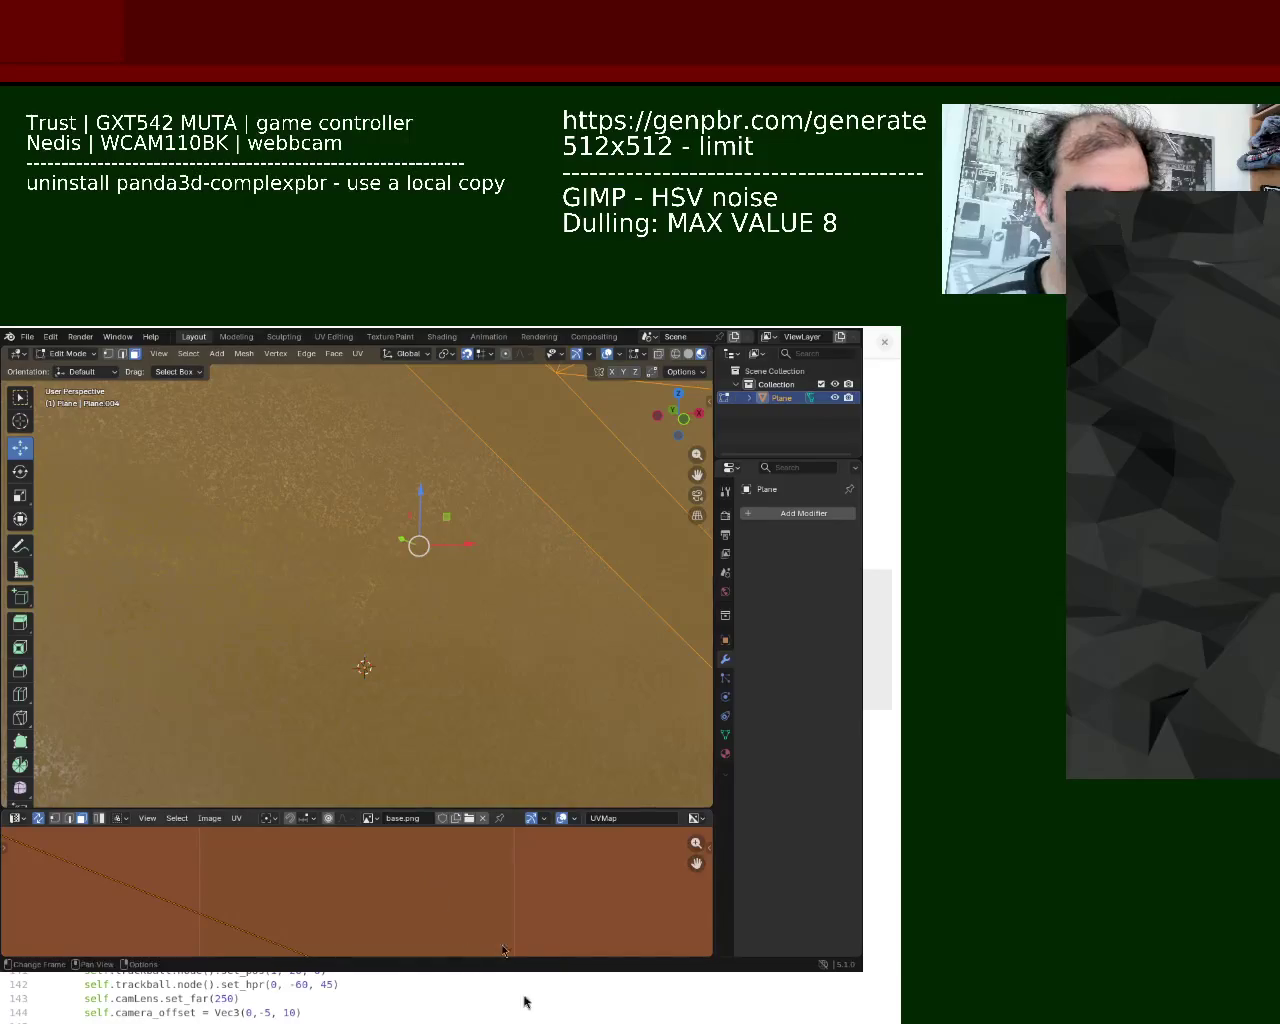
Scale the Plane's UVs to about 0.1704, save ground_1.blend, and return to Object Mode
{"action": "key", "text": "s"}
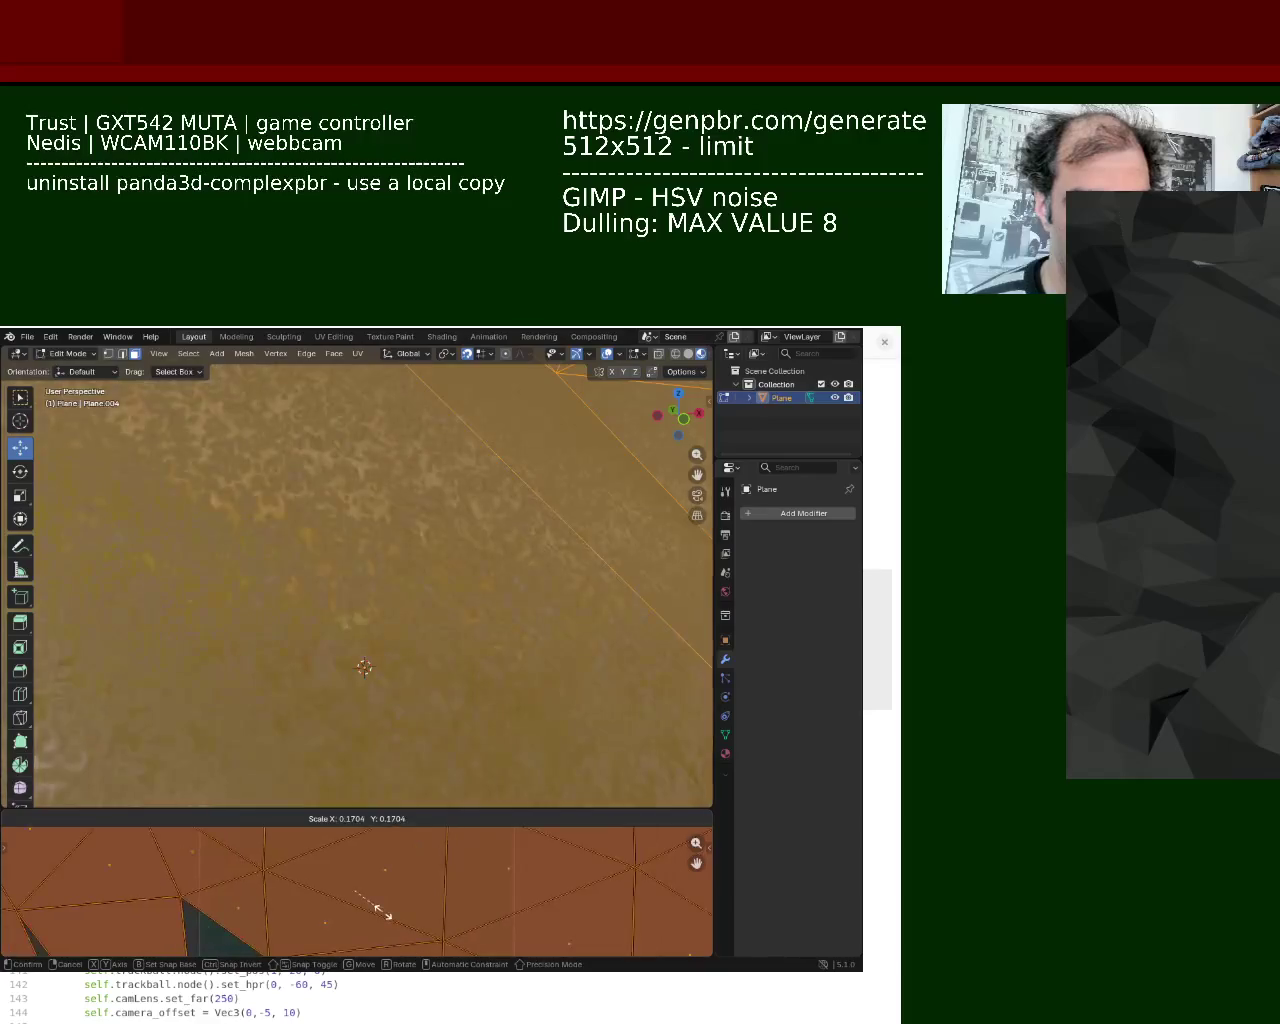
{"action": "left_click", "coordinate": [440, 935]}
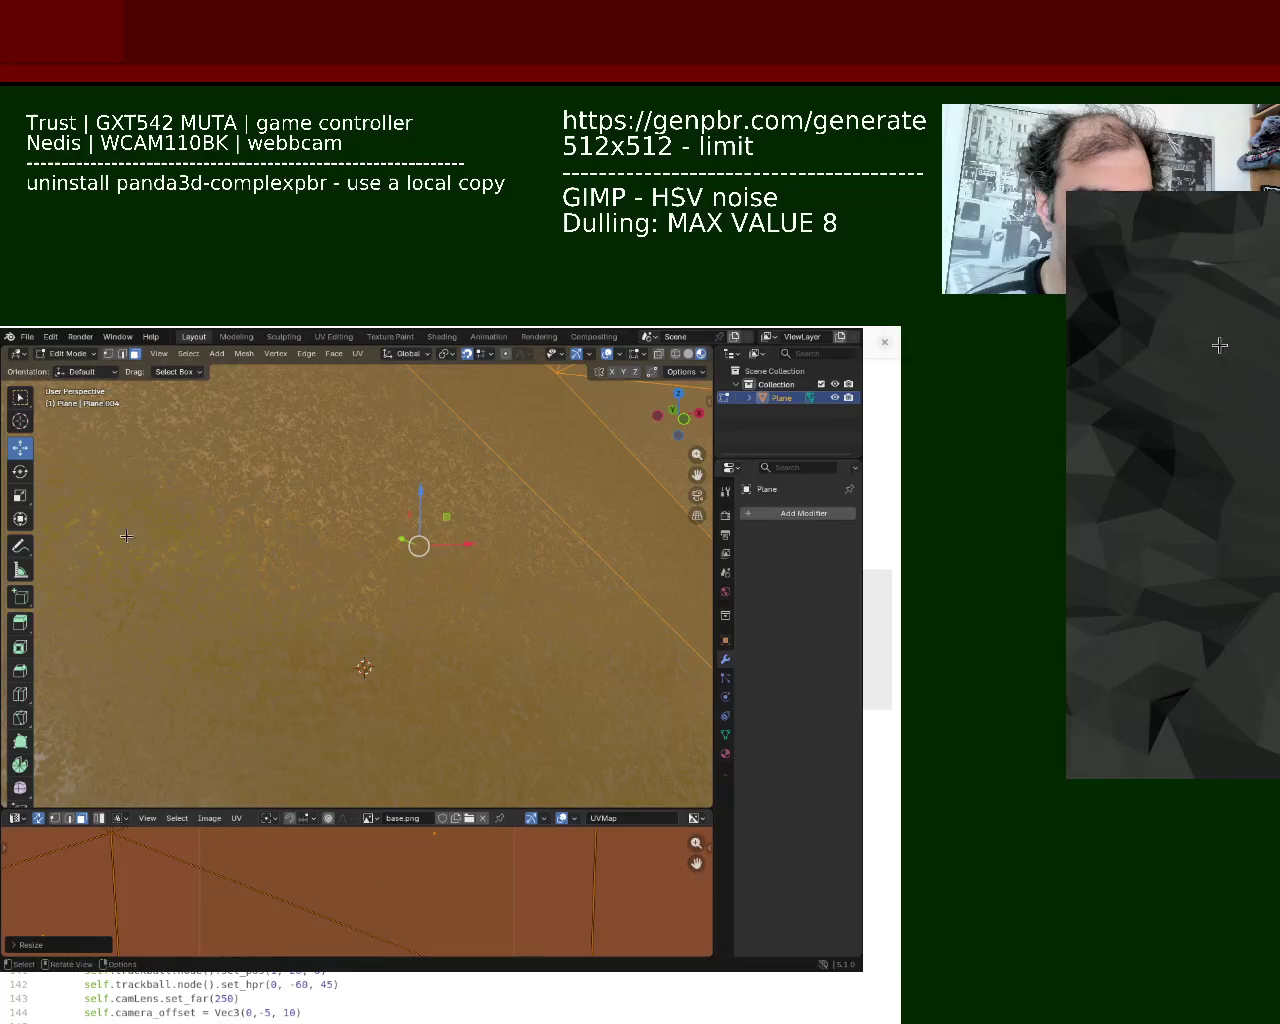
{"action": "key", "text": "ctrl+s"}
{"action": "left_click", "coordinate": [27, 338]}
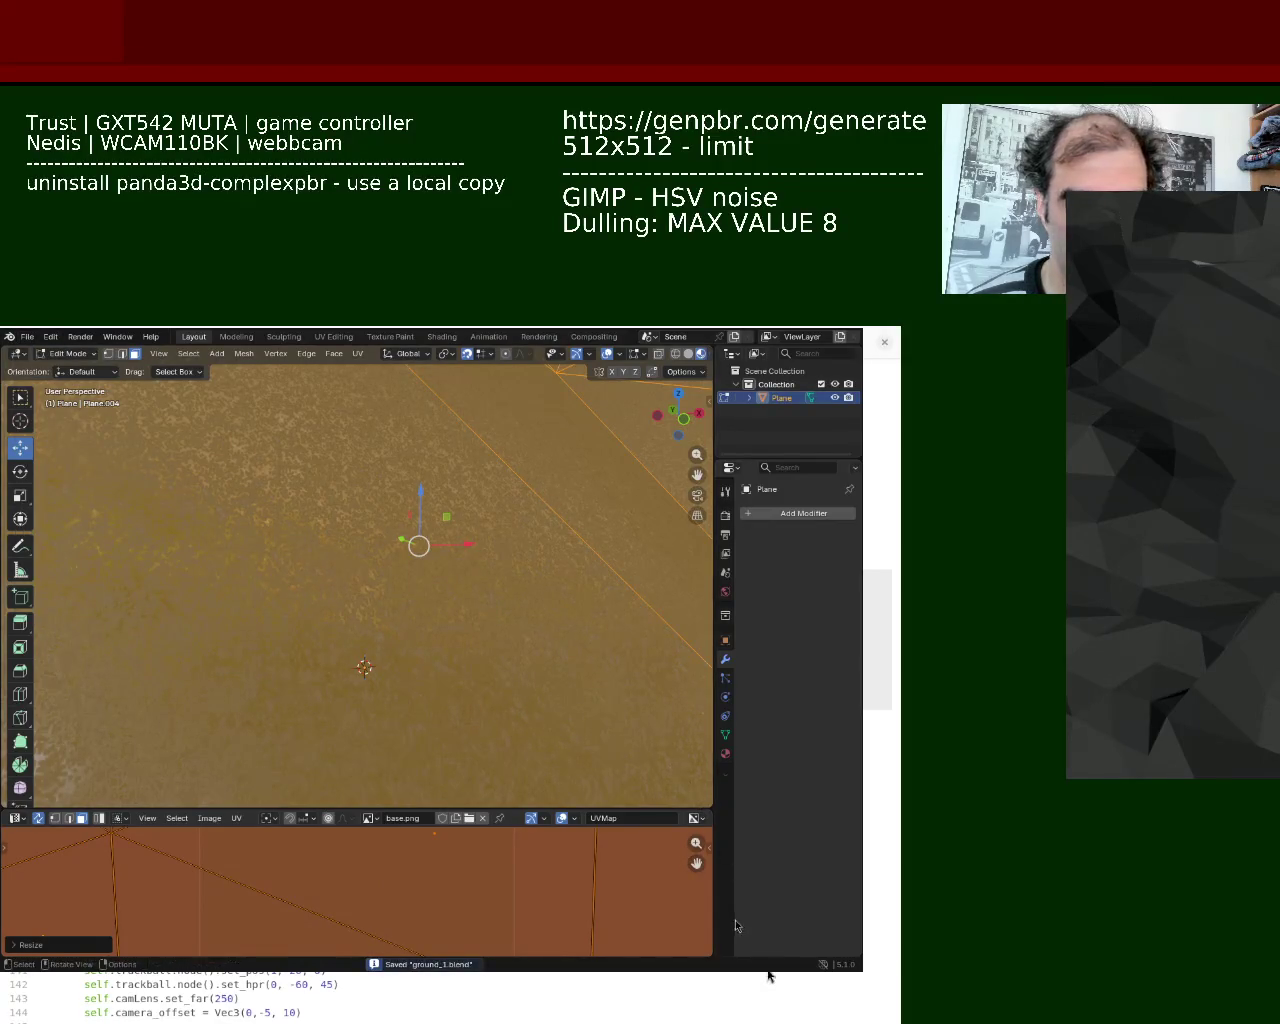
{"action": "key", "text": "Tab"}
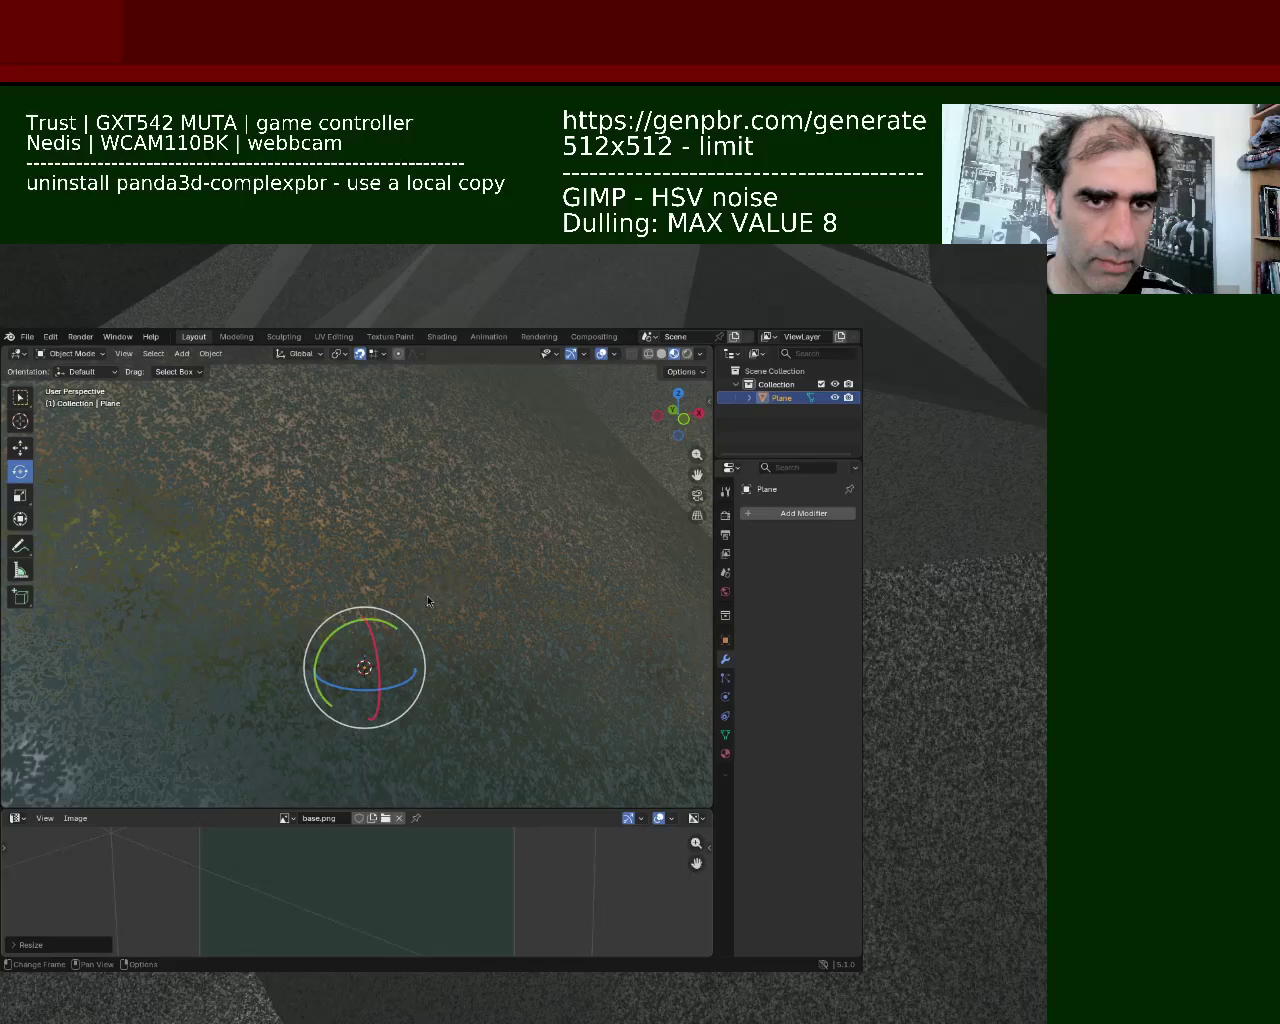
{"action": "key", "text": "super+shift+Right"}
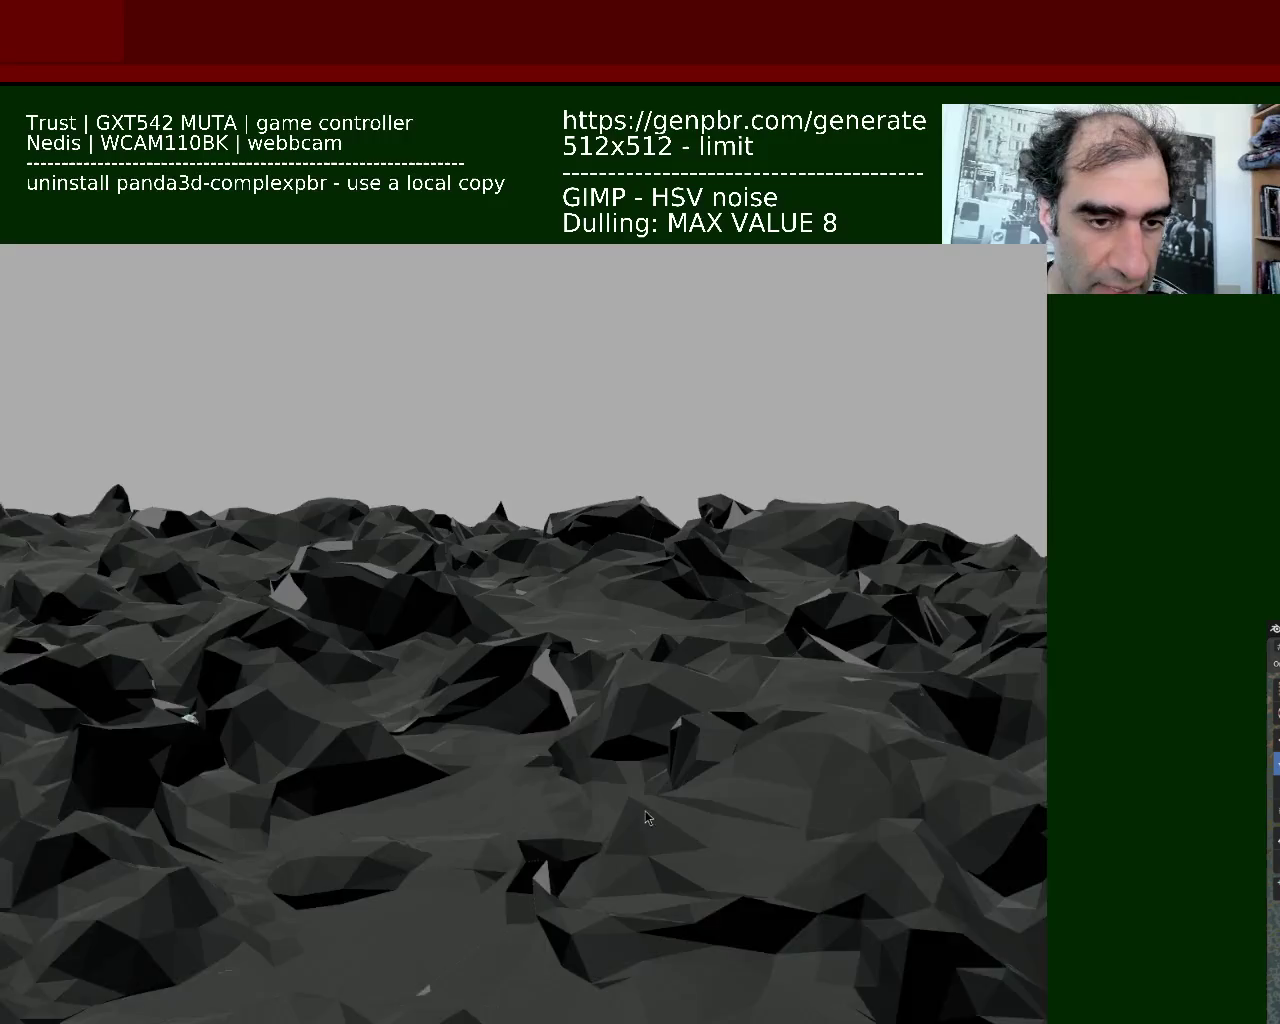
Fly over the dark rocky terrain toward the noisy rock face, then exit fullscreen
{"action": "key", "text": "w"}
{"action": "key", "text": "w"}
{"action": "key", "text": "w"}
{"action": "key", "text": "w"}
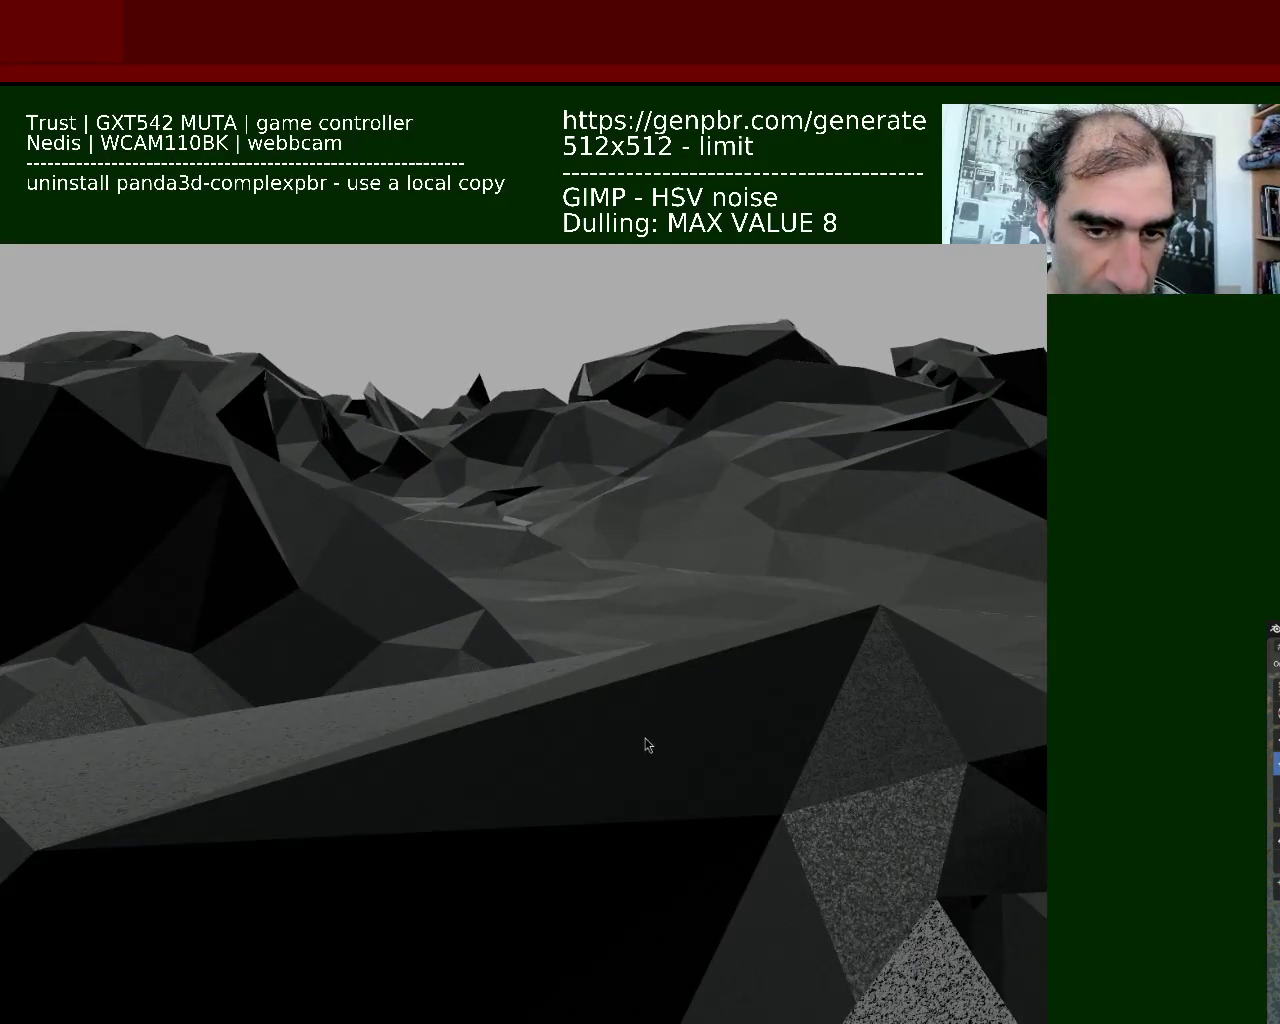
{"action": "key", "text": "w"}
{"action": "key", "text": "w"}
{"action": "key", "text": "w"}
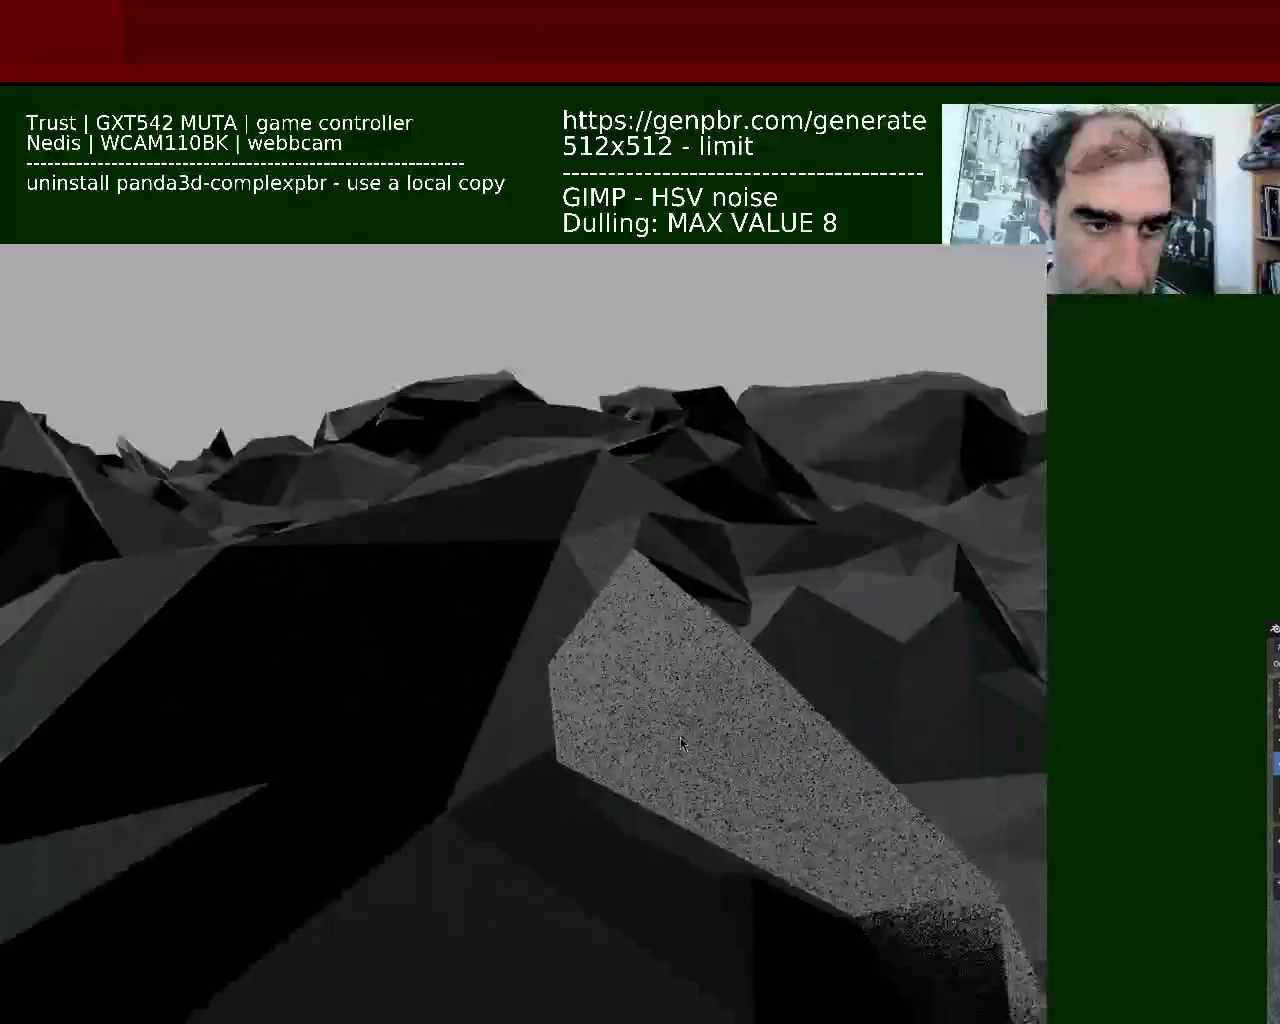
{"action": "key", "text": "w"}
{"action": "key", "text": "w"}
{"action": "key", "text": "w"}
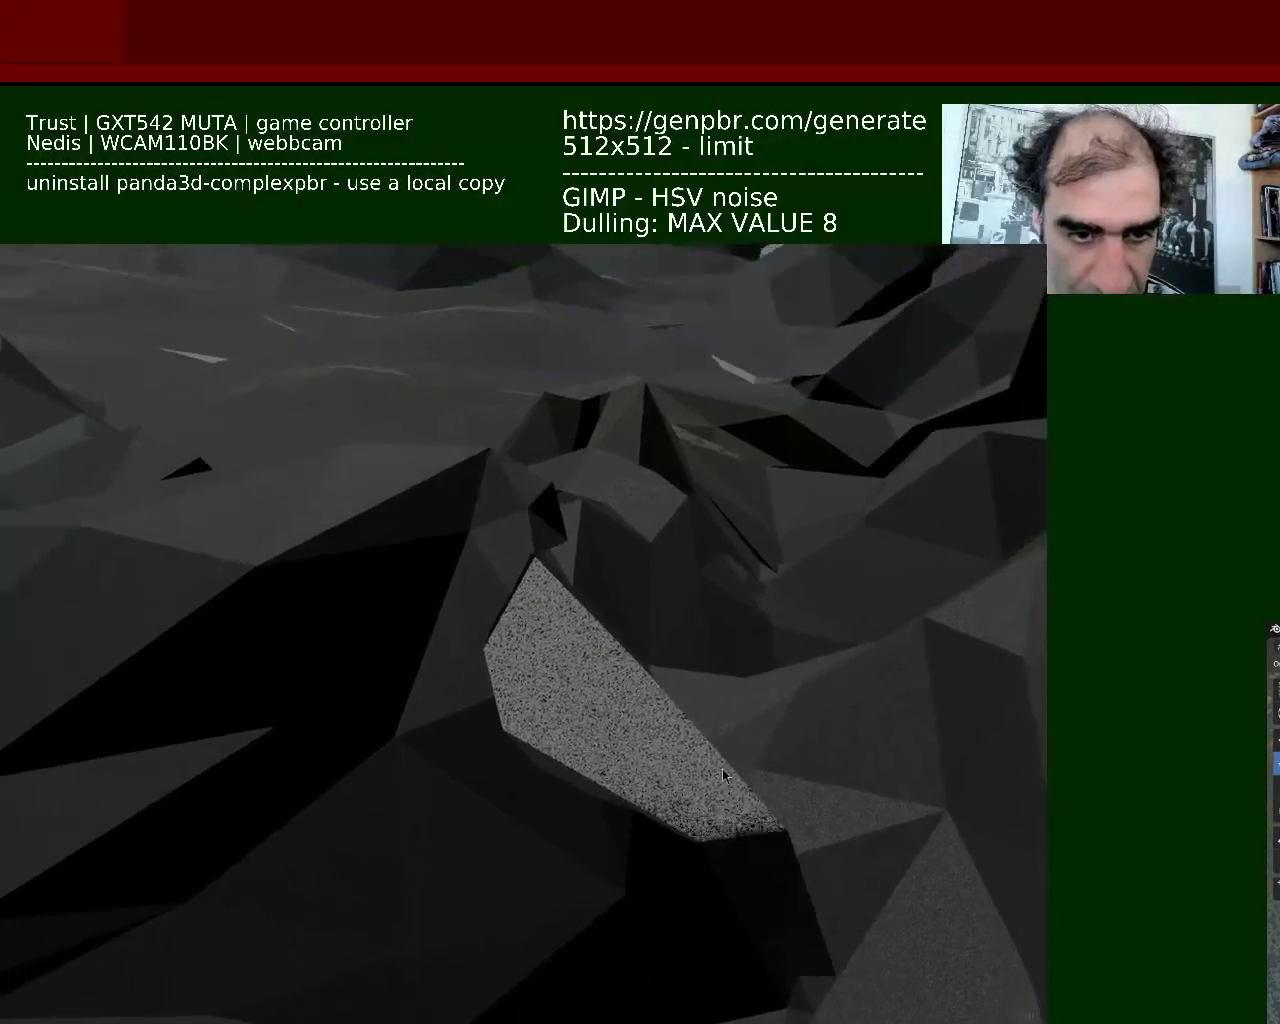
{"action": "key", "text": "w"}
{"action": "key", "text": "w"}
{"action": "key", "text": "w"}
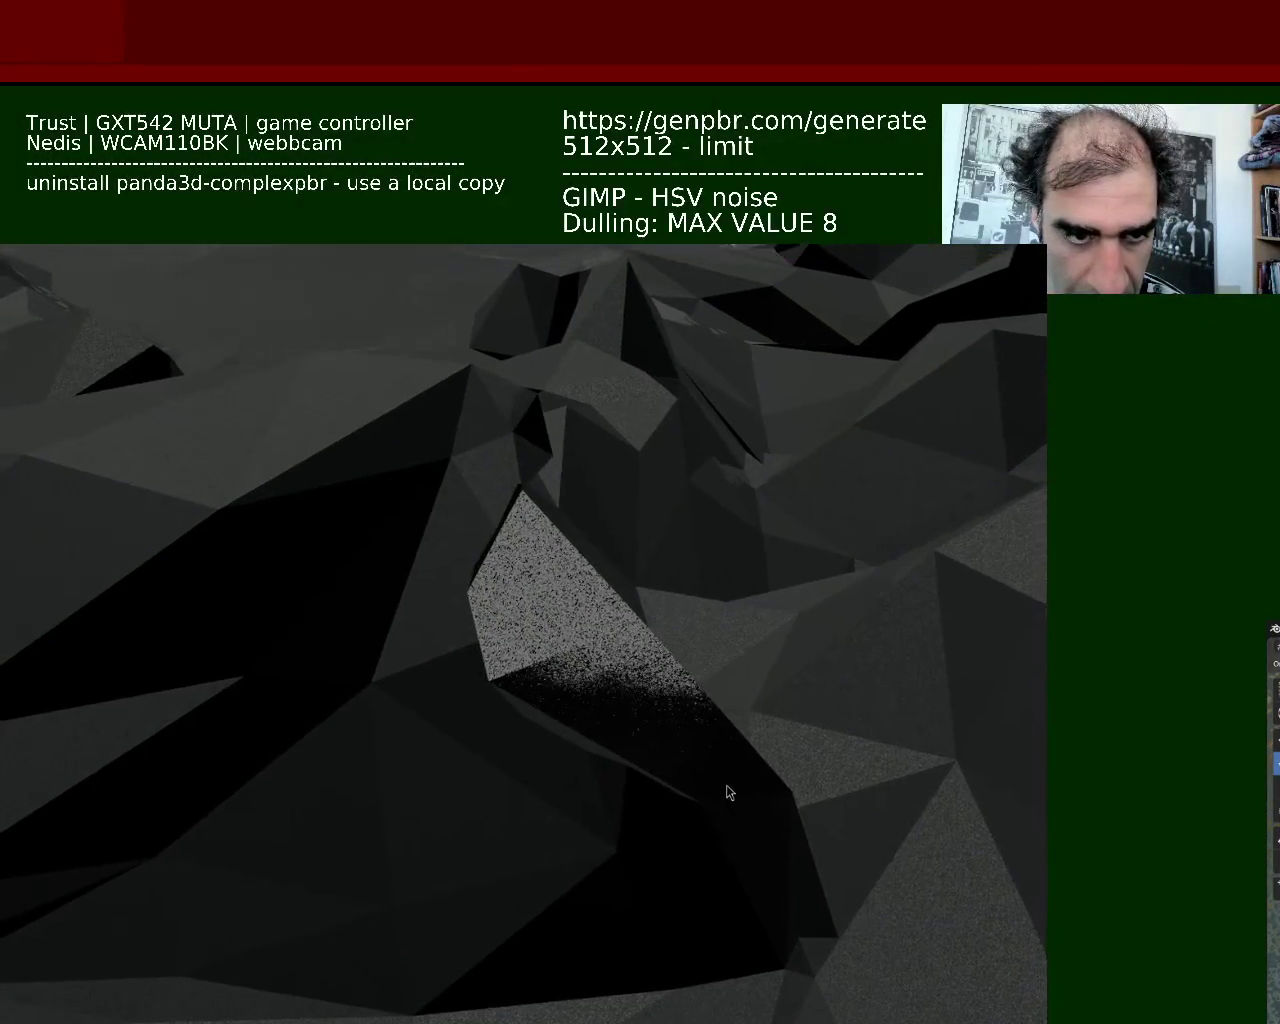
{"action": "key", "text": "w"}
{"action": "key", "text": "w"}
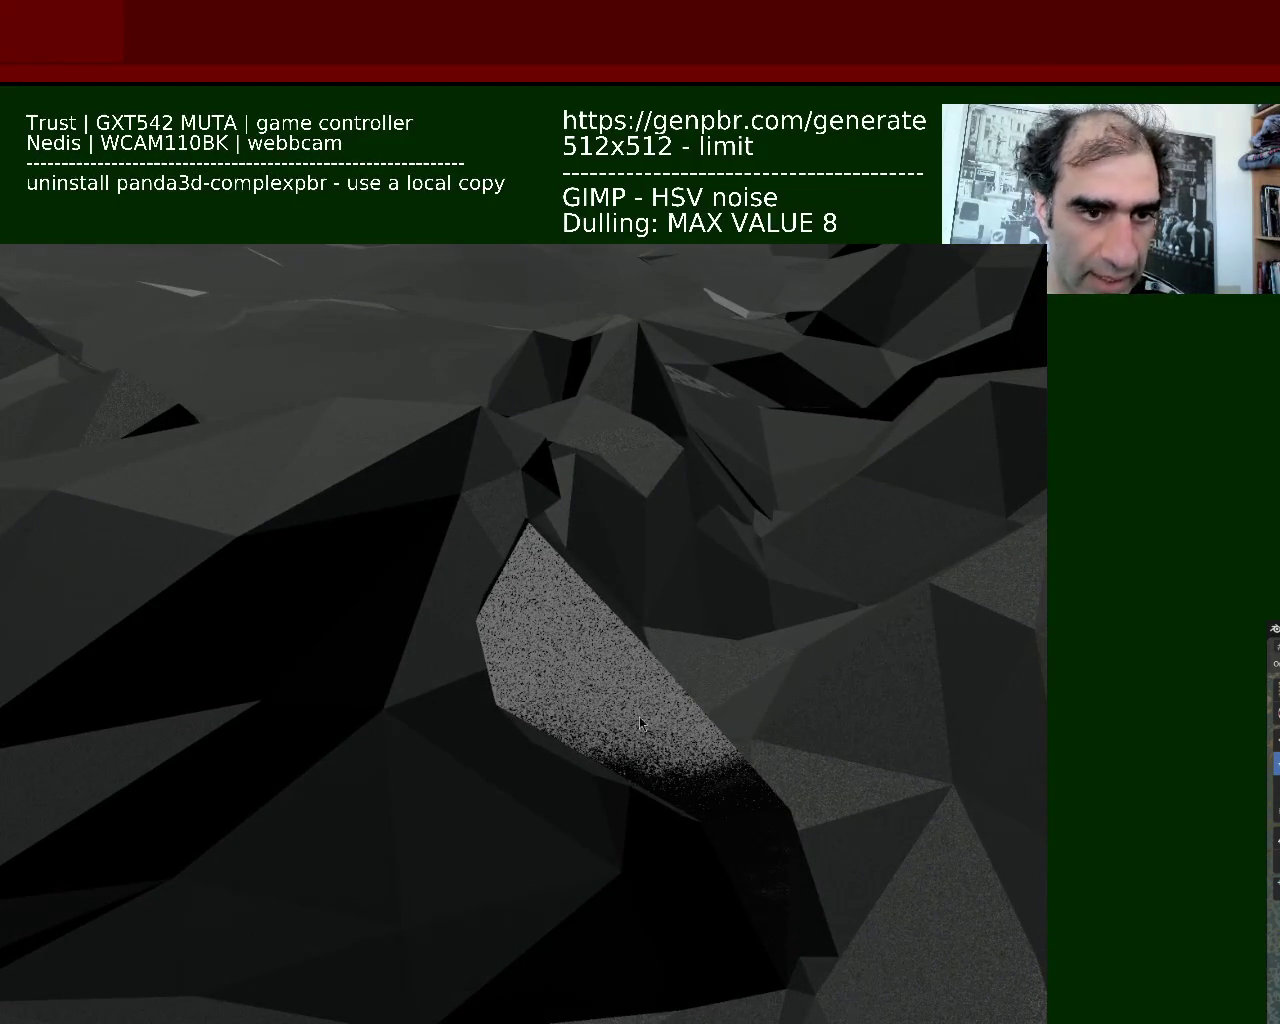
{"action": "key", "text": "s"}
{"action": "key", "text": "s"}
{"action": "key", "text": "s"}
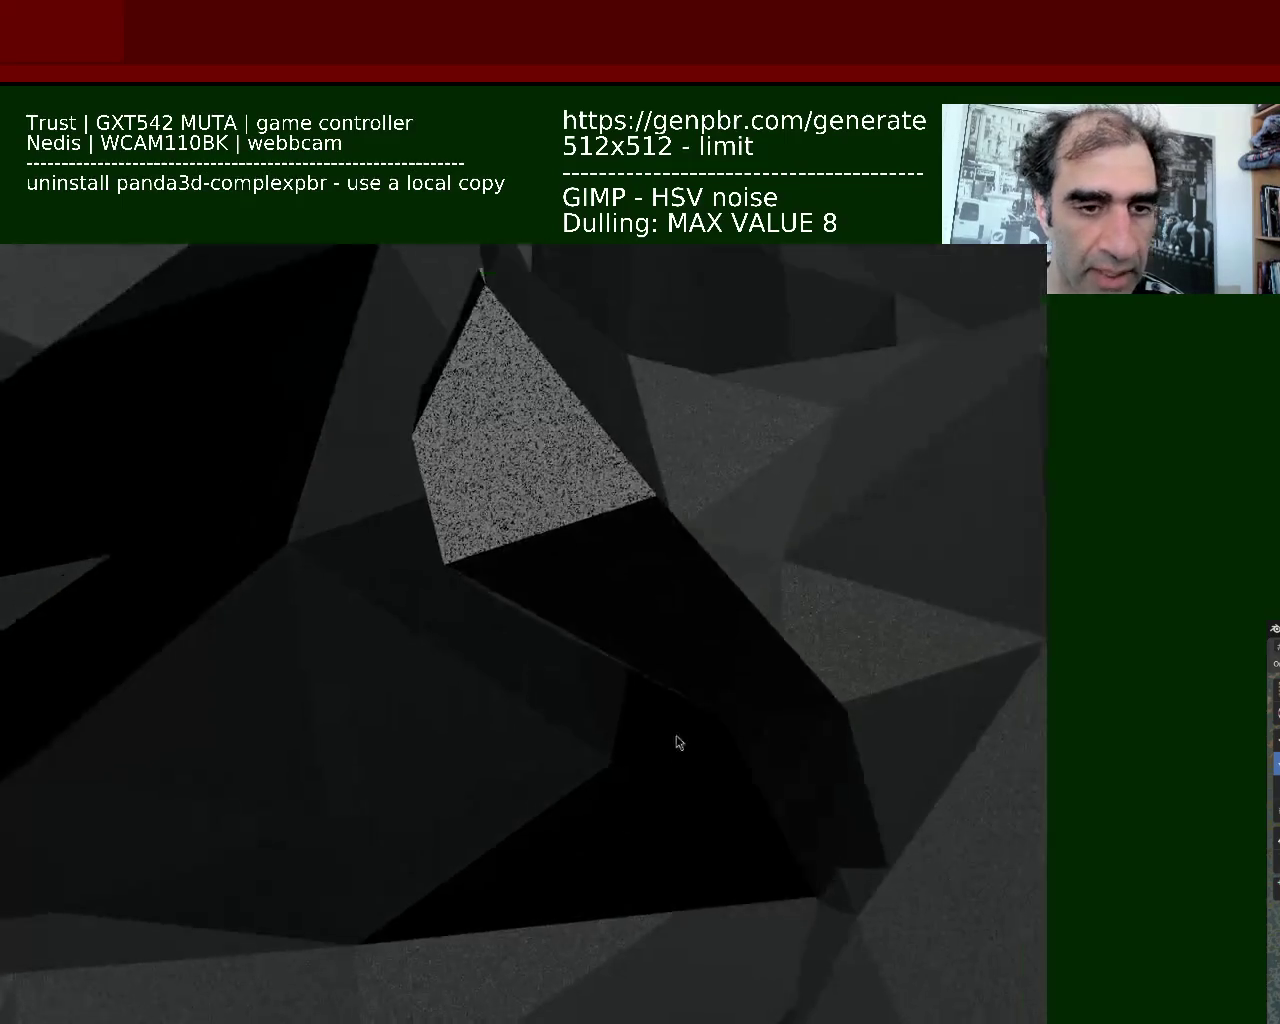
{"action": "key", "text": "w"}
{"action": "key", "text": "w"}
{"action": "key", "text": "w"}
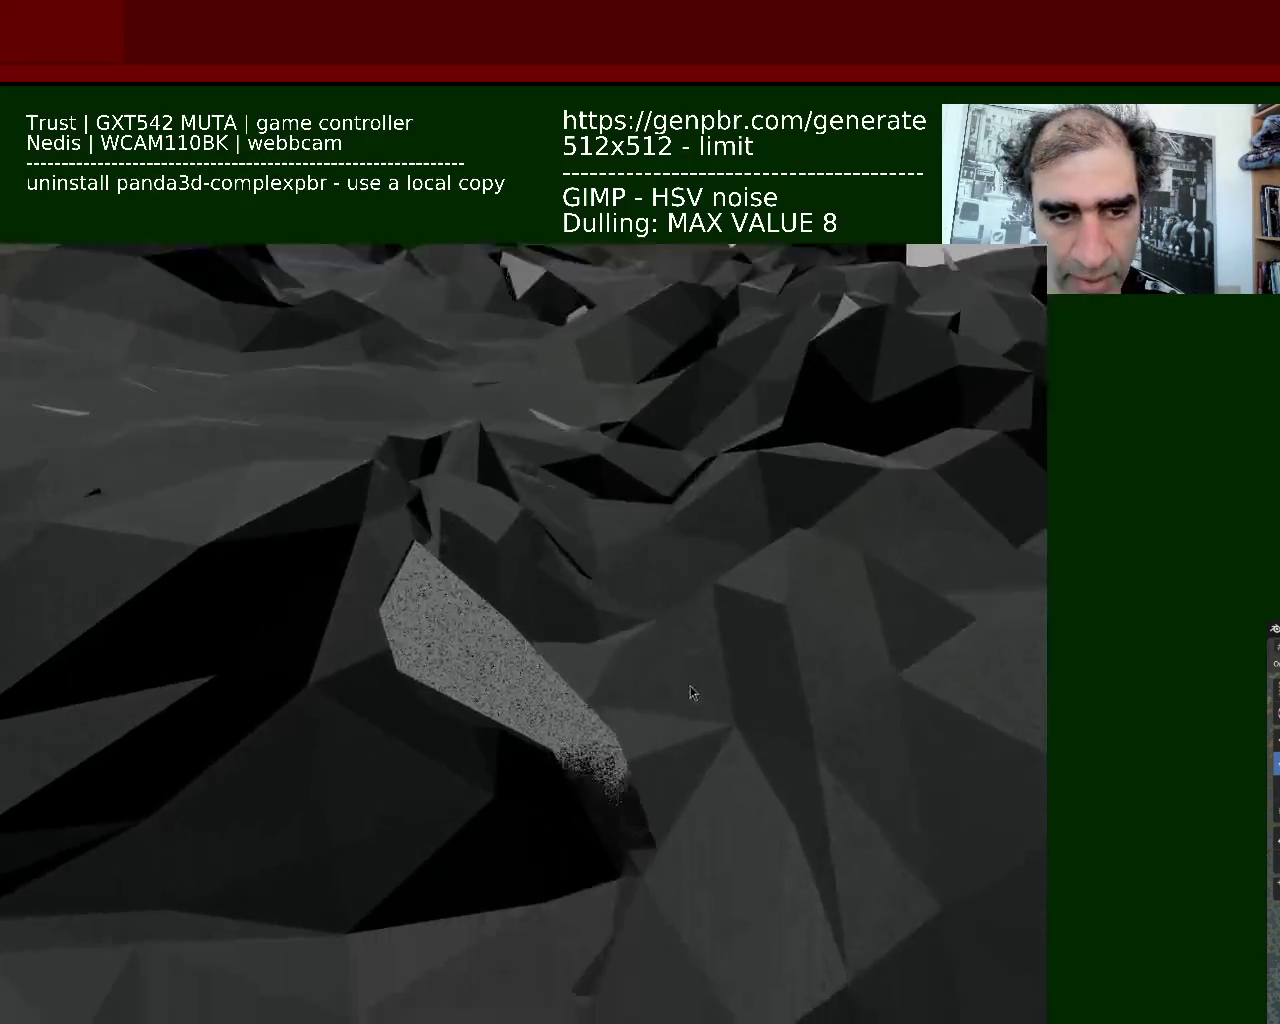
{"action": "key", "text": "w"}
{"action": "key", "text": "w"}
{"action": "key", "text": "w"}
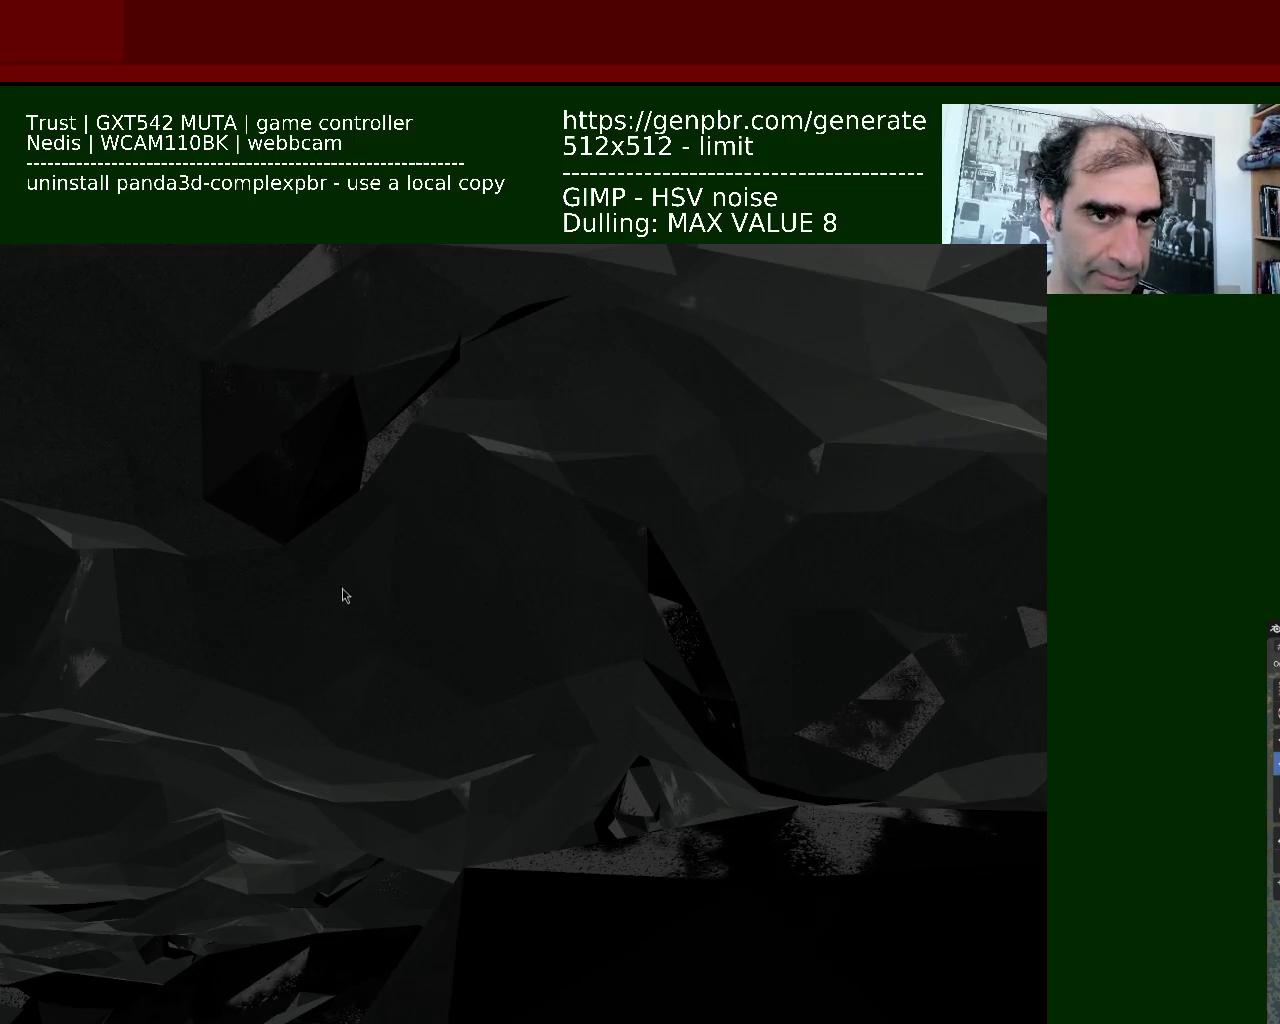
{"action": "key", "text": "super+Down"}
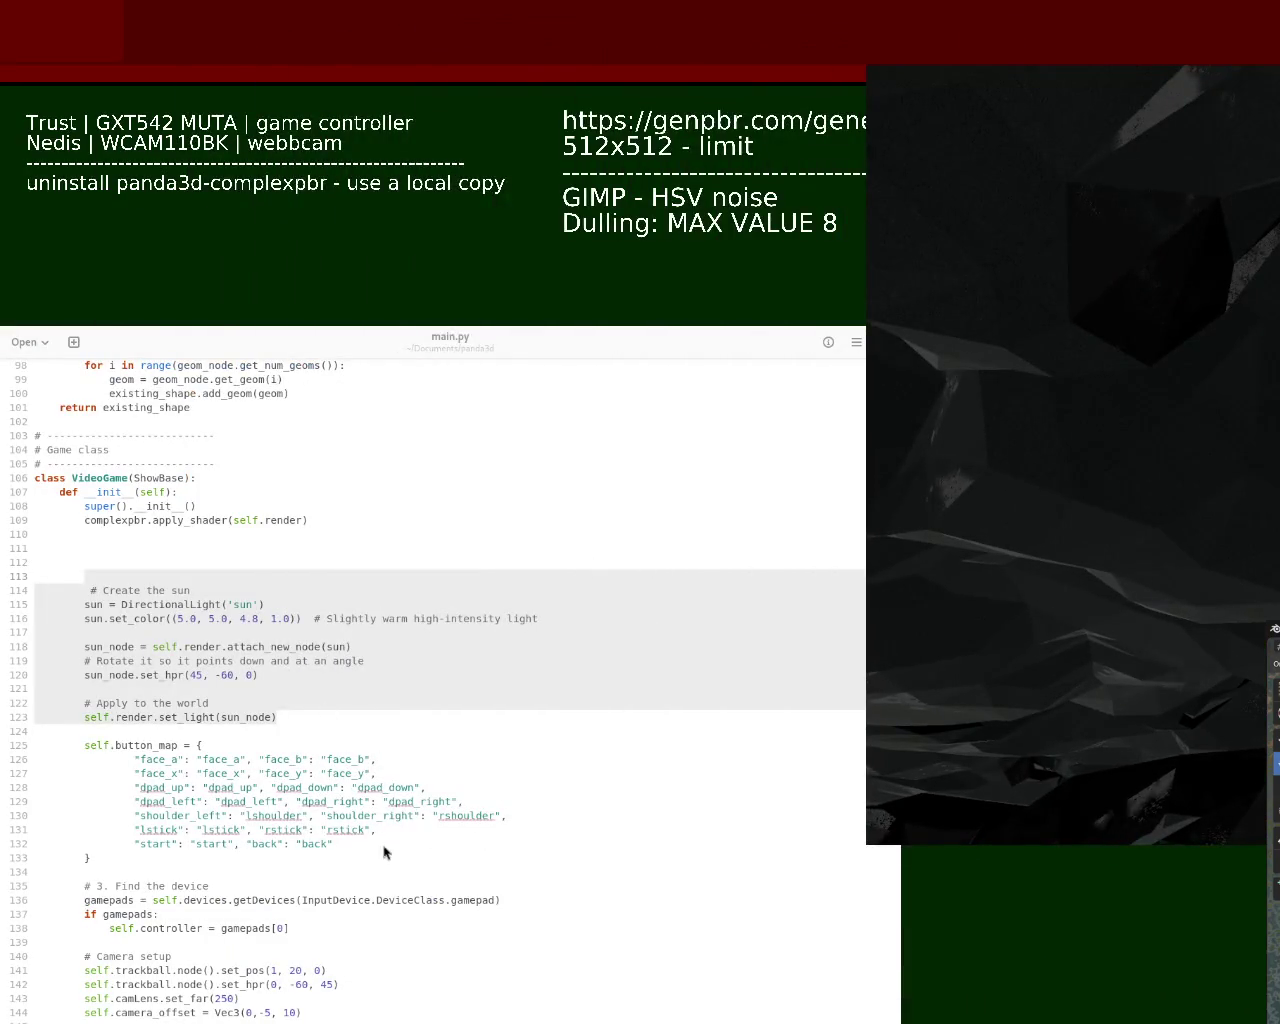
Switch from main.py to the running game window and move it to the lower left
{"action": "key", "text": "alt+Tab"}
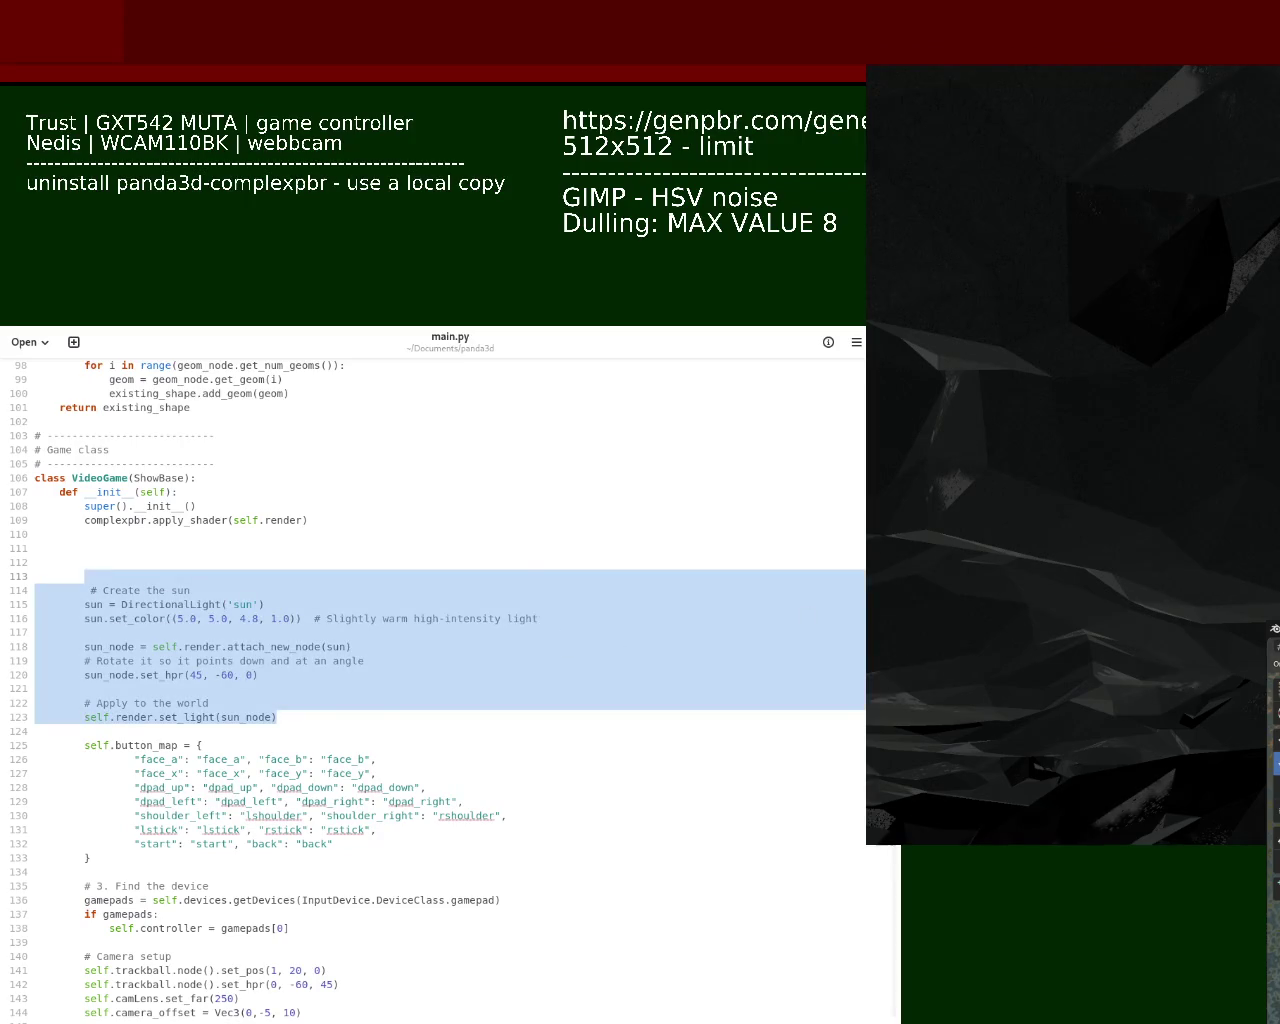
{"action": "key", "text": "alt+Tab"}
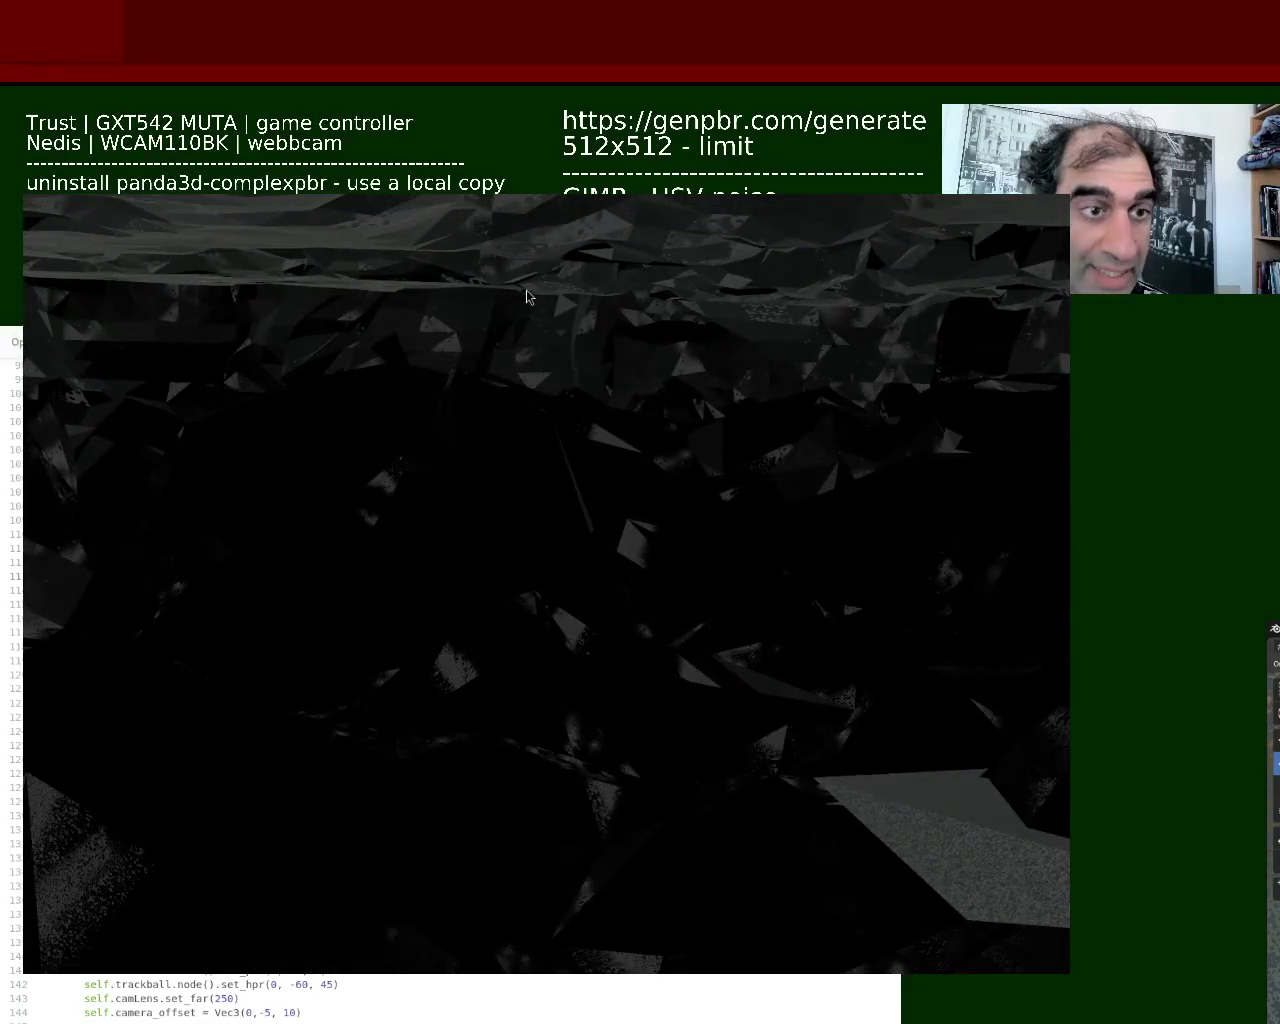
{"action": "left_click_drag", "start_coordinate": [500, 408], "coordinate": [559, 578]}
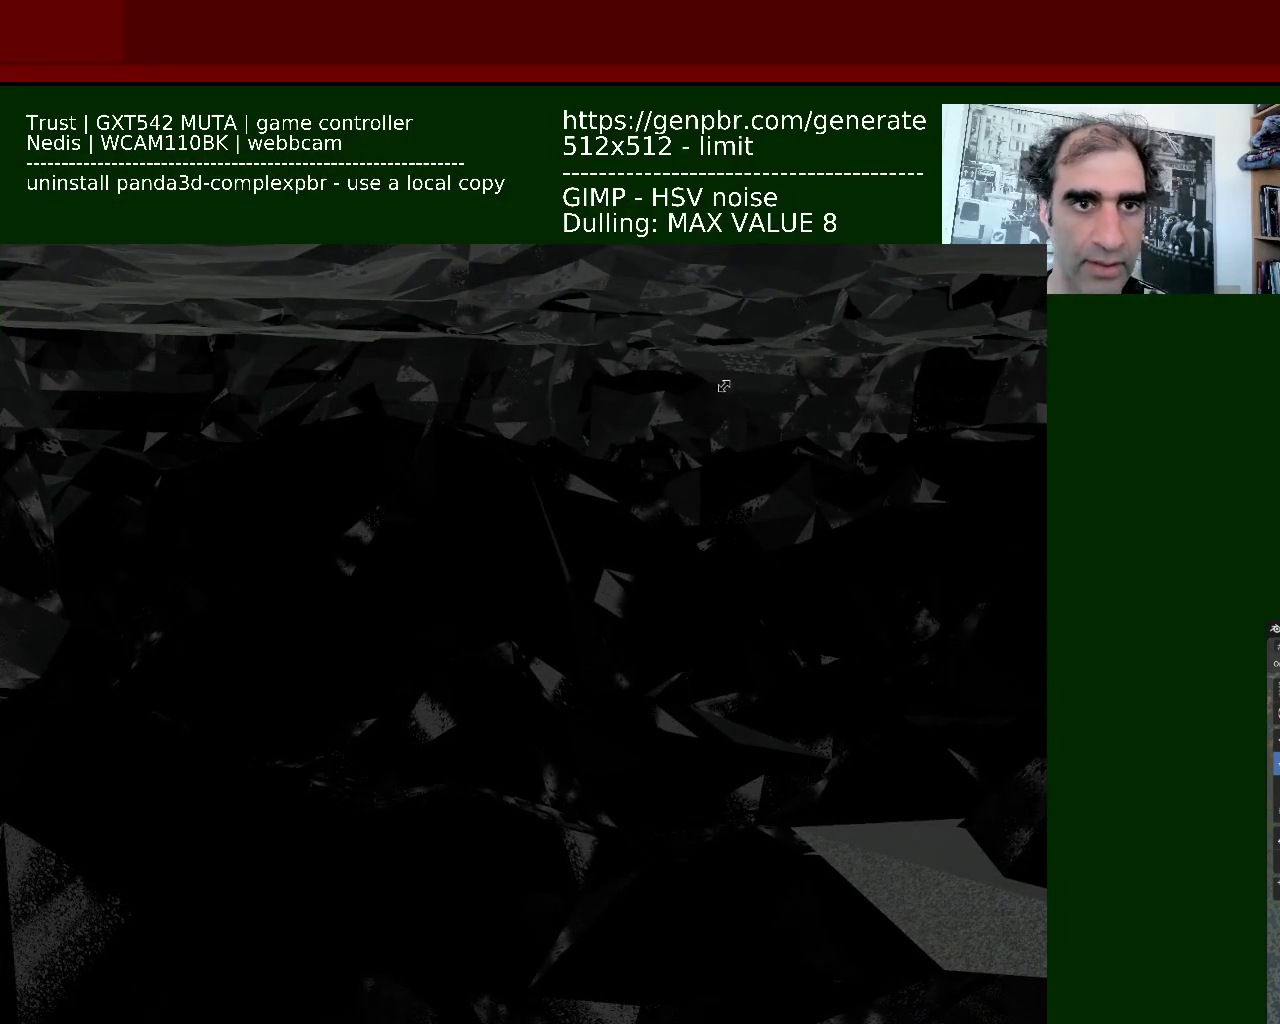
Resize the Panda3D game window so it nearly fills the screen
{"action": "mouse_move", "coordinate": [722, 385]}
{"action": "left_mouse_down"}
{"action": "mouse_move", "coordinate": [852, 290]}
{"action": "mouse_move", "coordinate": [1037, 103]}
{"action": "left_mouse_up"}
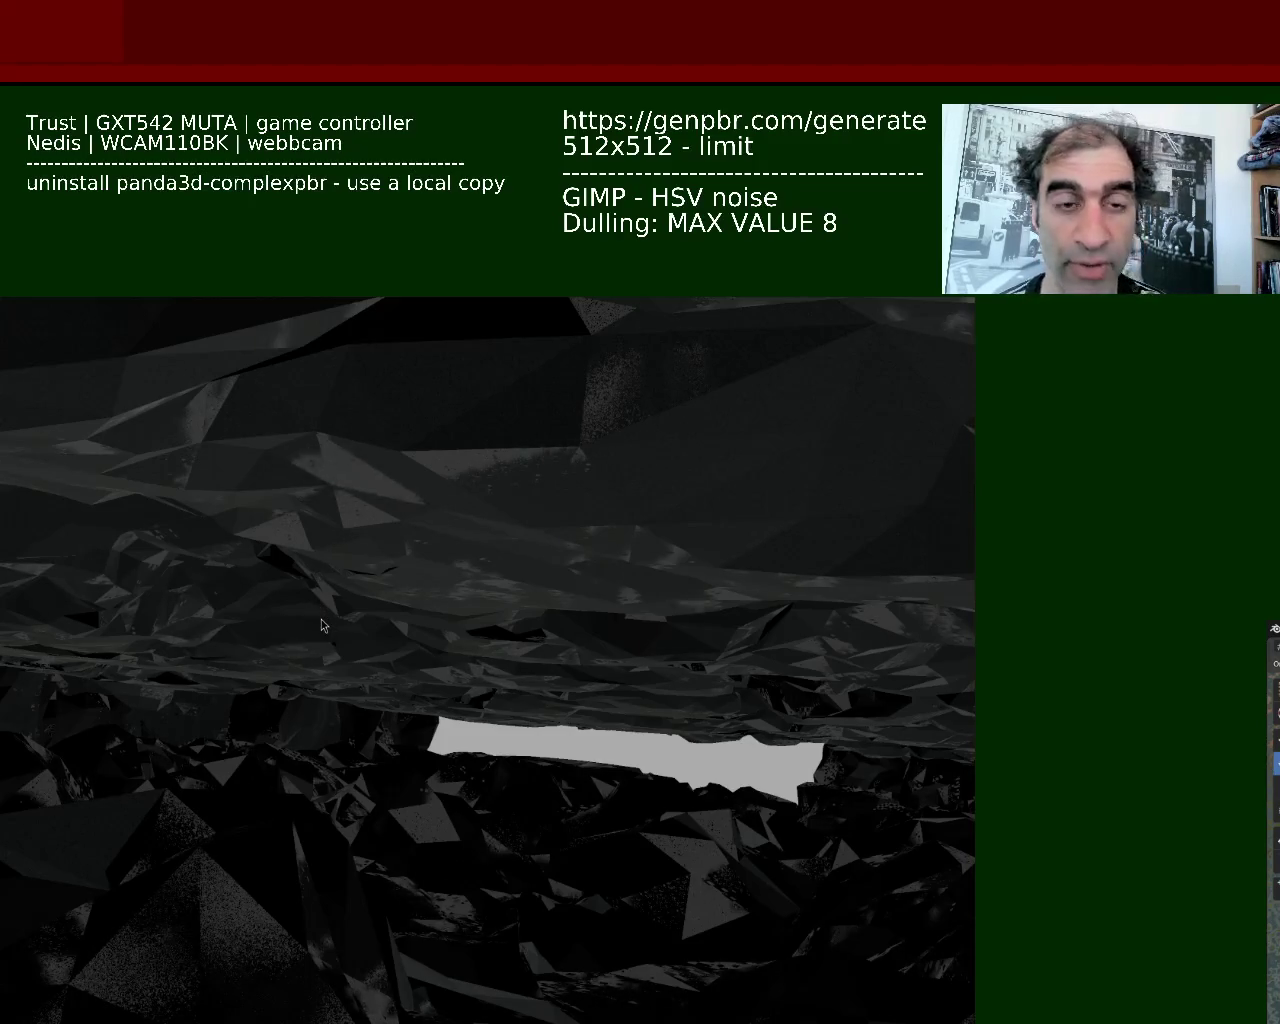
Fly the camera forward with W through the cave toward the bright opening beneath the rock ceiling
{"action": "key", "text": "w"}
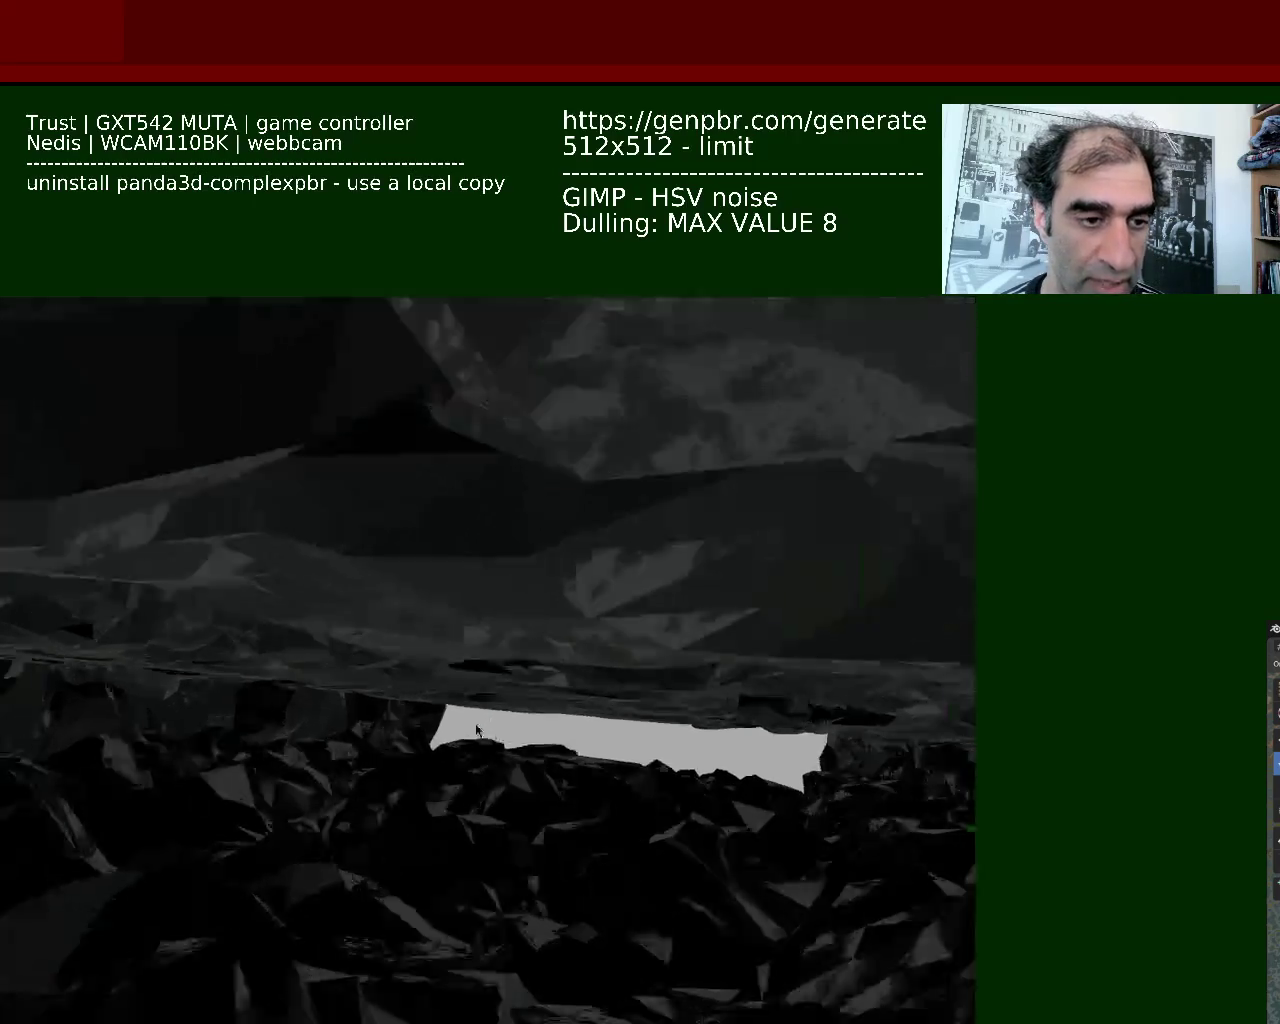
{"action": "key", "text": "w"}
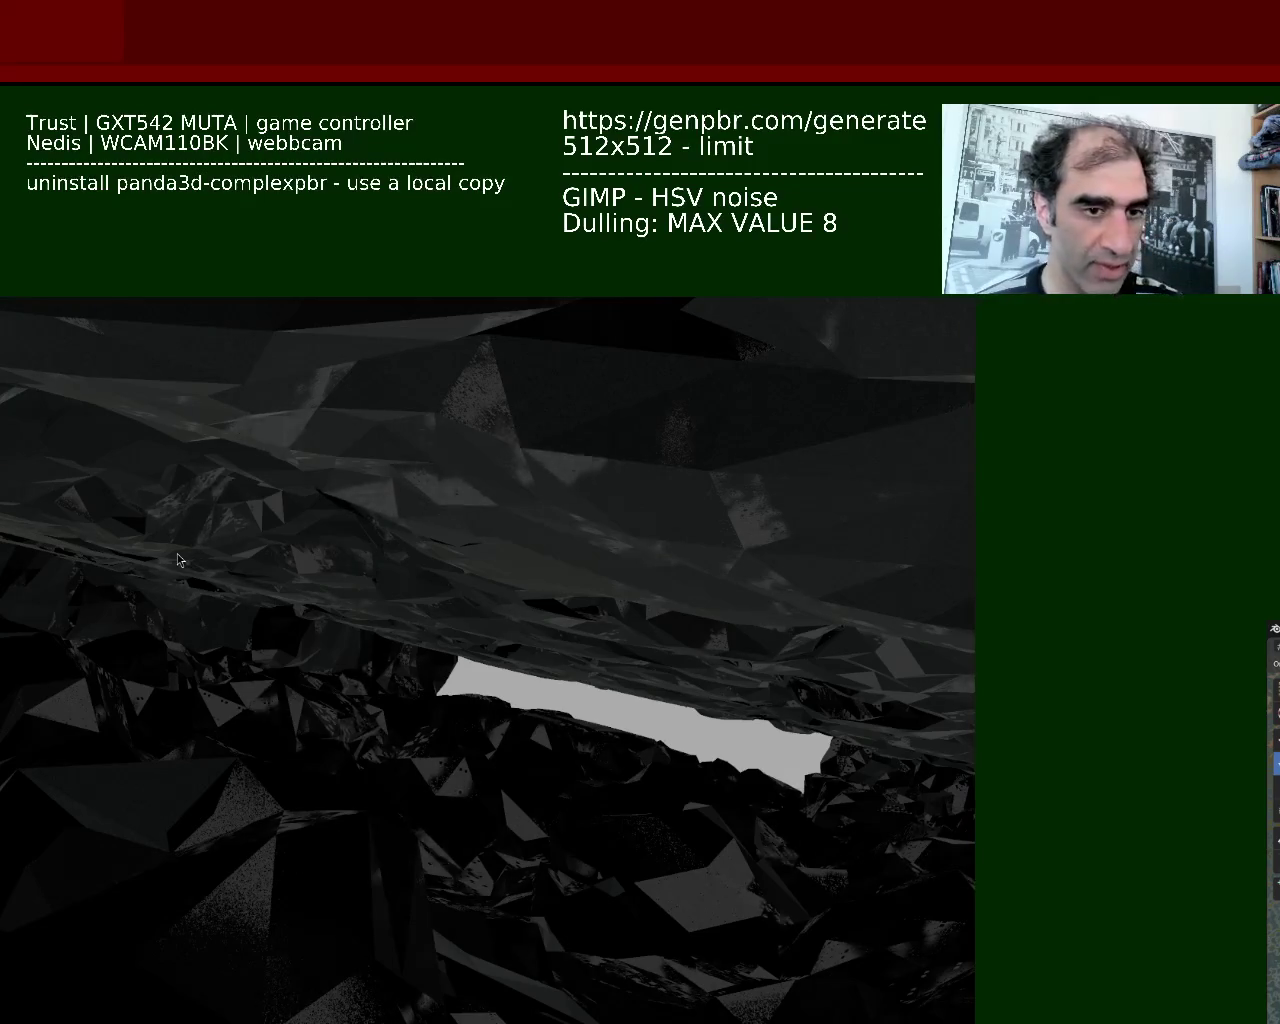
{"action": "key", "text": "alt+Tab"}
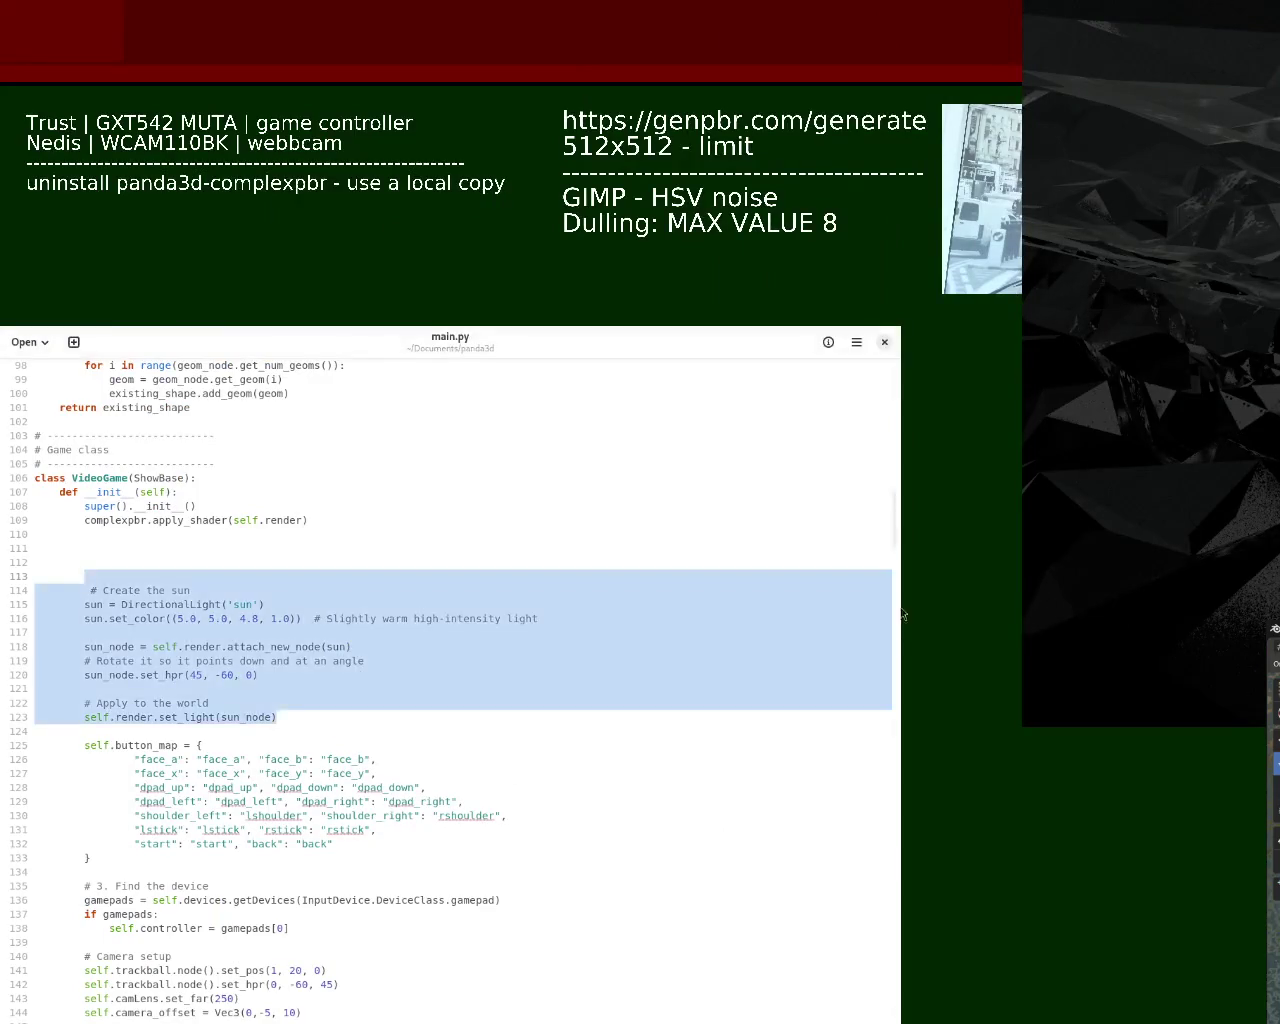
Scroll main.py to the sun lighting block and select the sun colour line 116
{"action": "key", "text": "ctrl+Home"}
{"action": "left_click_drag", "start_coordinate": [901, 363], "coordinate": [902, 527]}
{"action": "left_click", "coordinate": [386, 485]}
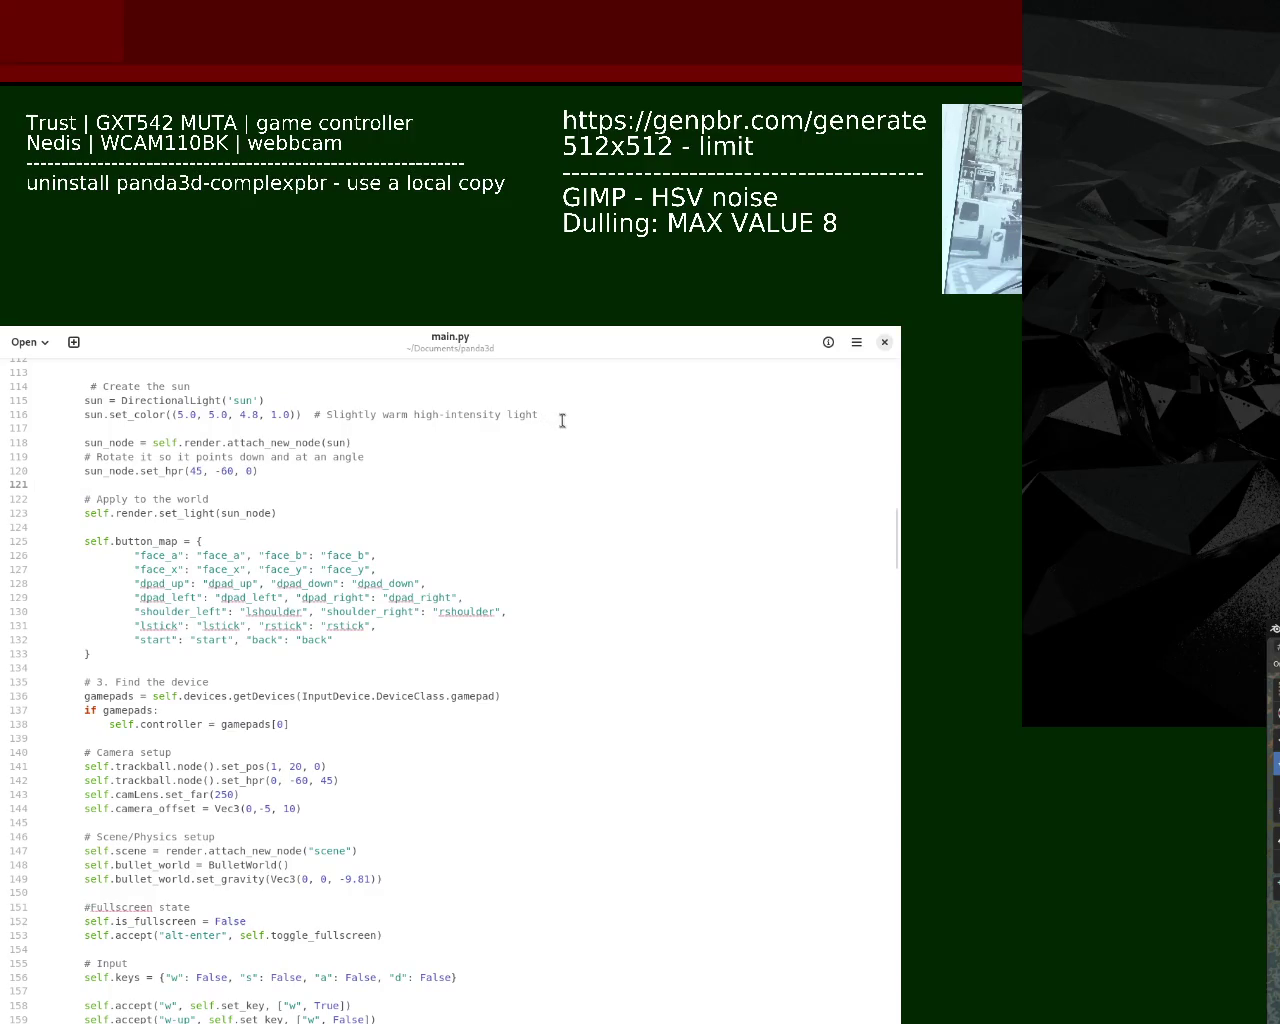
{"action": "triple_click", "coordinate": [464, 417]}
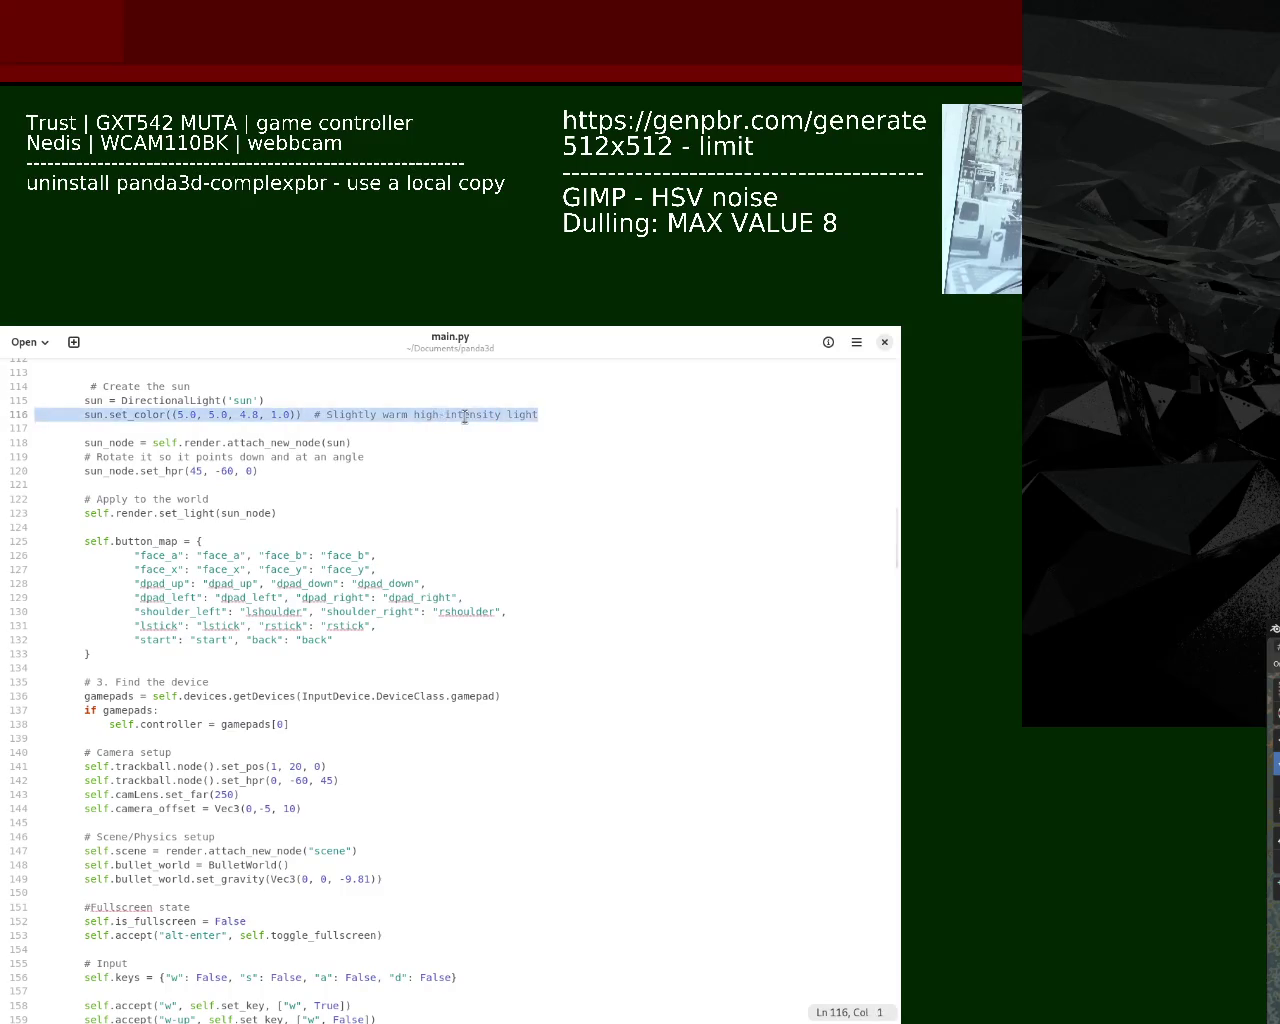
{"action": "key", "text": "alt+Tab"}
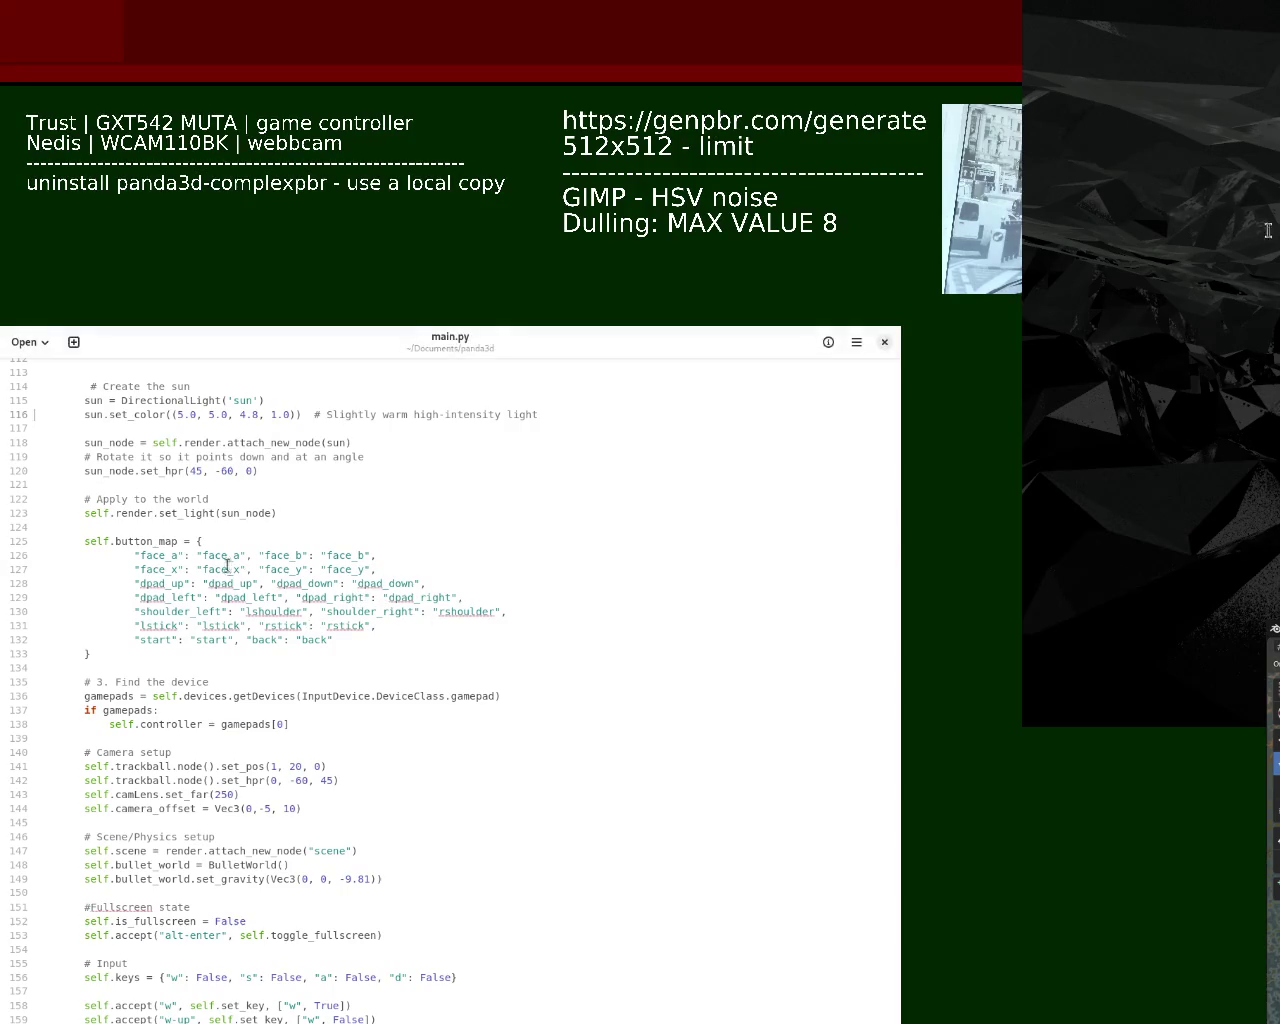
{"action": "triple_click", "coordinate": [237, 416]}
Paste the sun colour line (2.5, 2.5, 2.4, 1.0), indent it to match, and save main.py
{"action": "type", "text": "sun.set_color((2.5, 2.5, 2.4, 1.0))  # Intensity halved"}
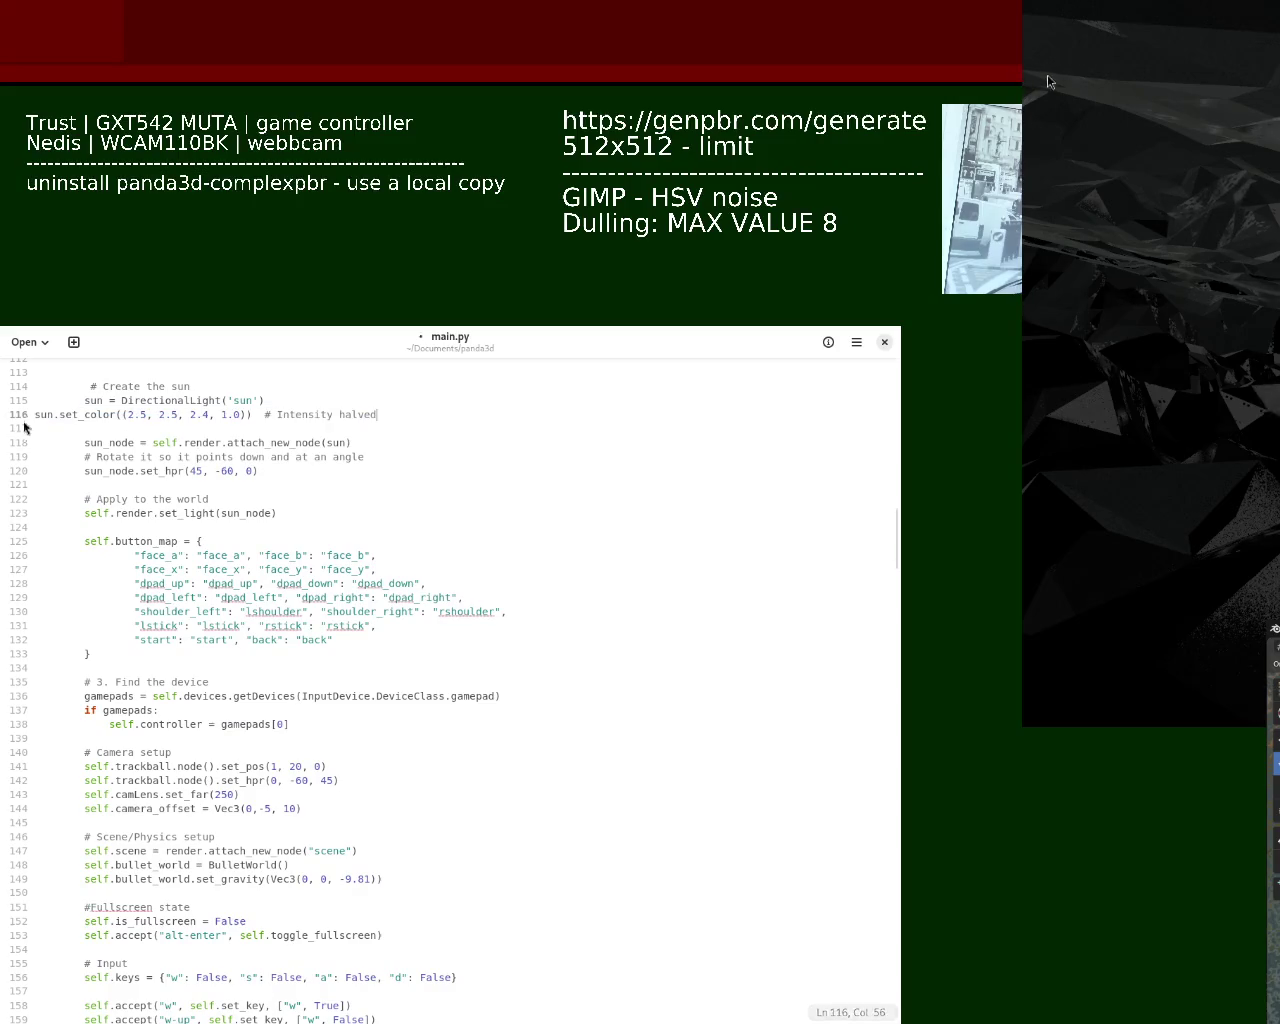
{"action": "key", "text": "Home"}
{"action": "key", "text": "Tab"}
{"action": "key", "text": "Tab"}
{"action": "key", "text": "ctrl+s"}
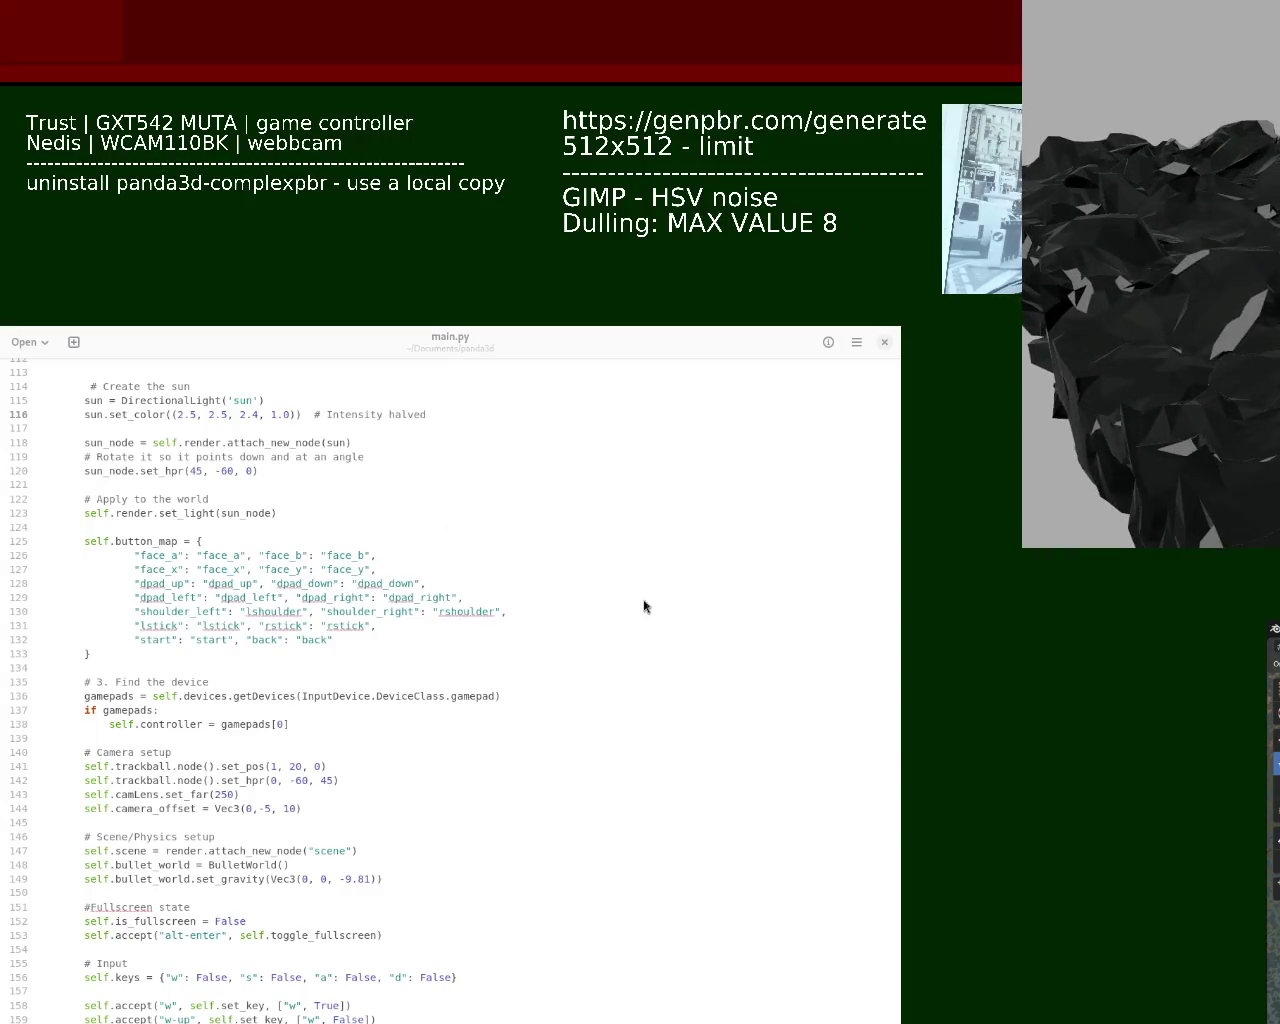
Check the relaunched terrain scene, then select the sun setup code on lines 115–123
{"action": "key", "text": "alt+F7"}
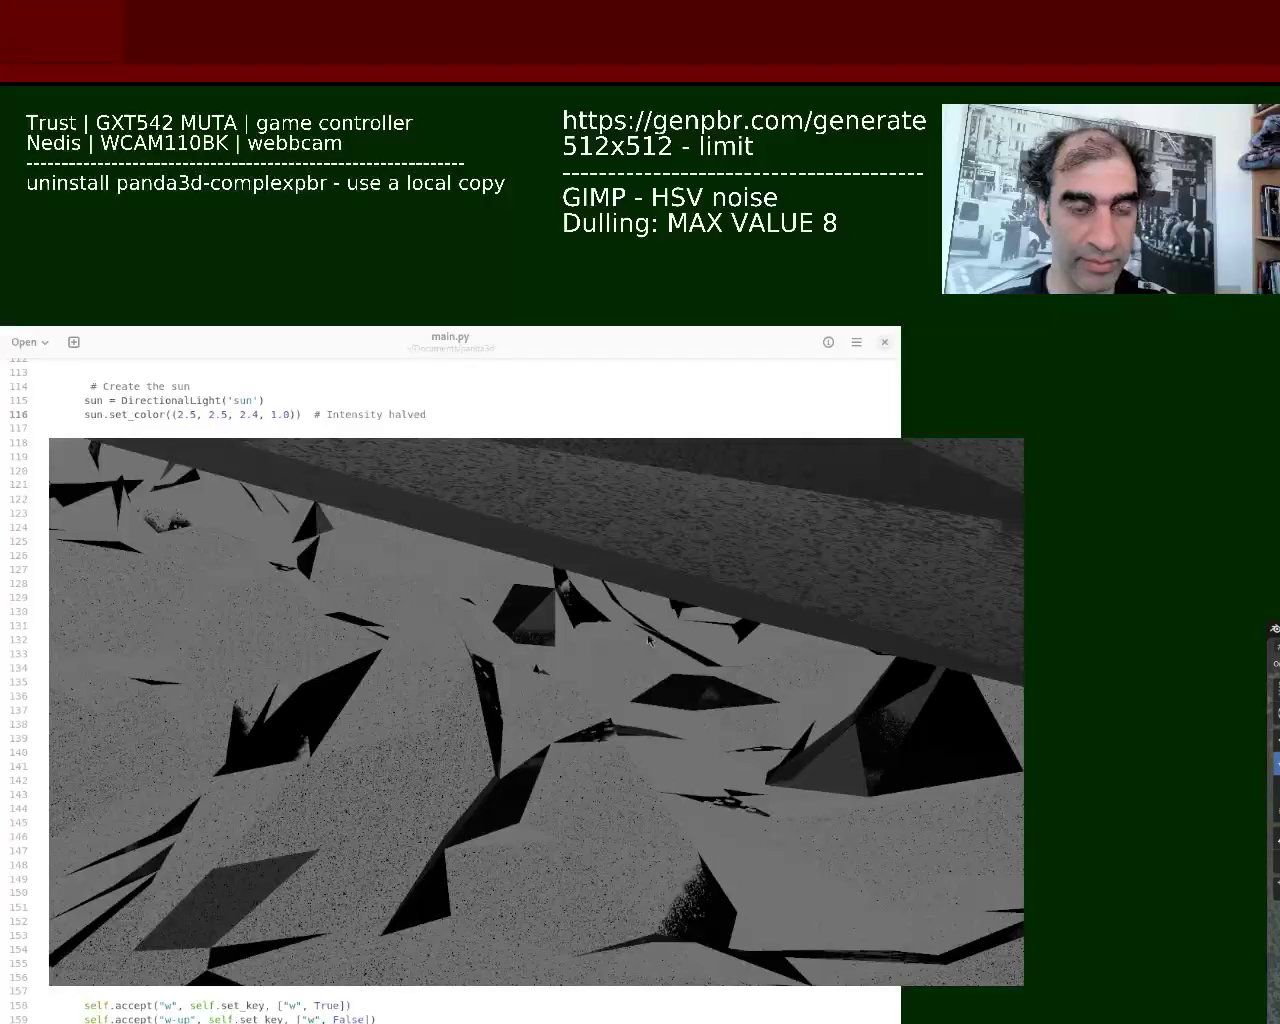
{"action": "key", "text": "Escape"}
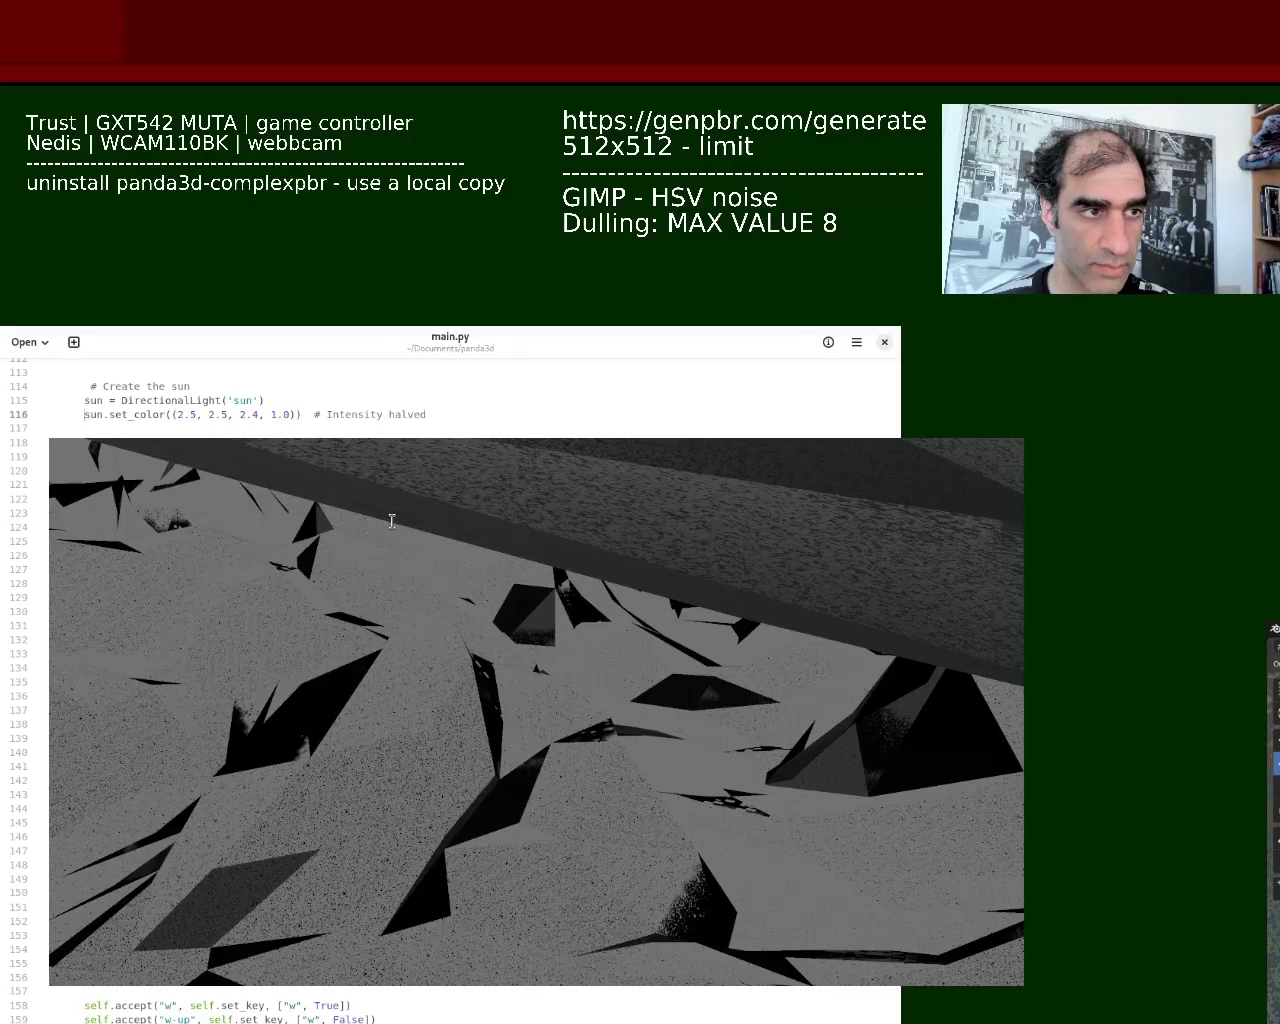
{"action": "left_click_drag", "start_coordinate": [18, 513], "coordinate": [18, 400]}
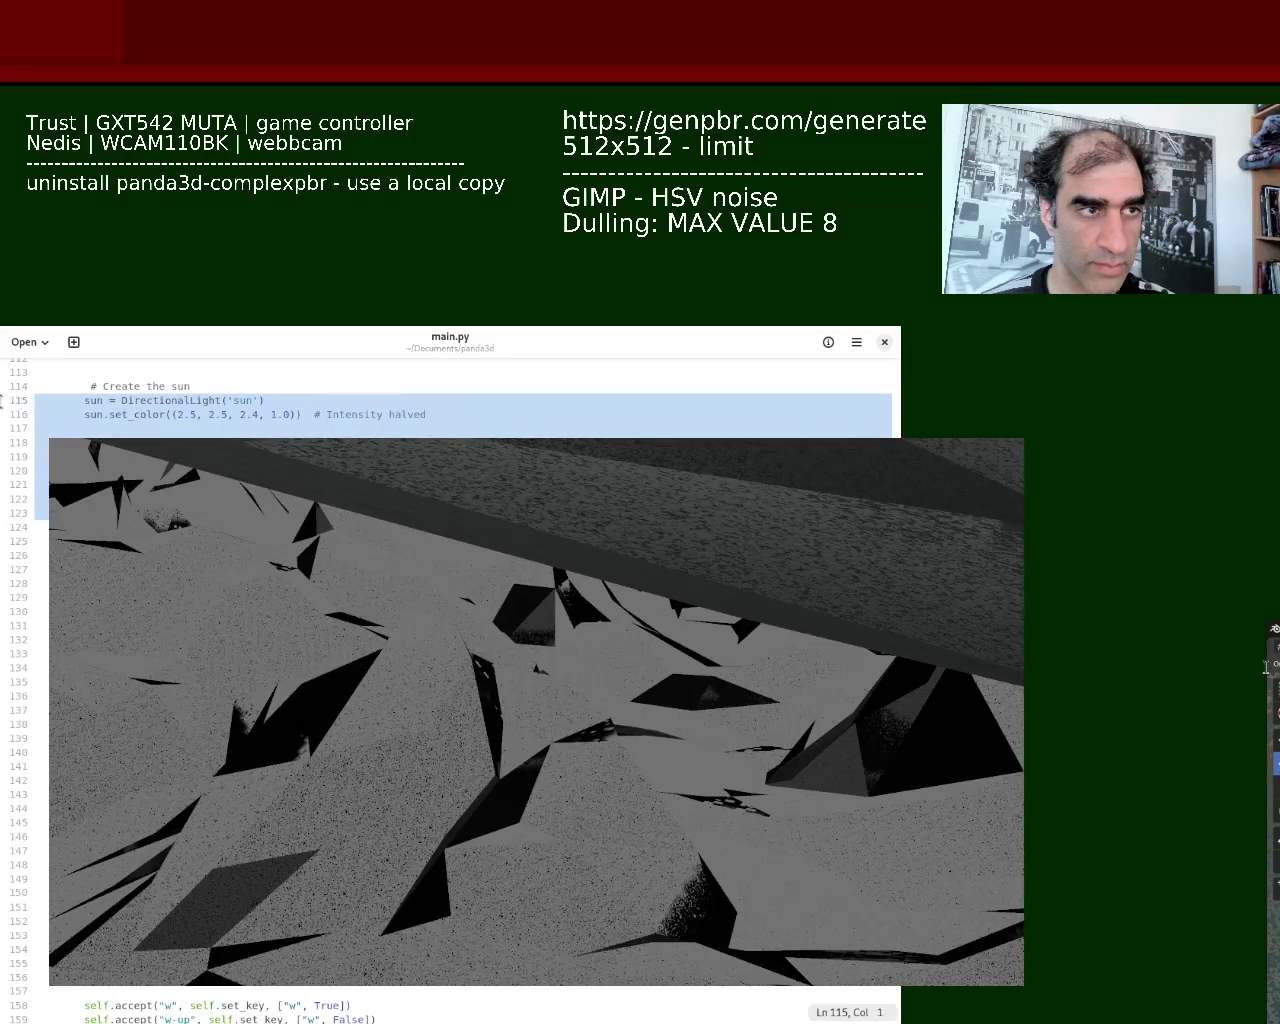
{"action": "left_click", "coordinate": [535, 533]}
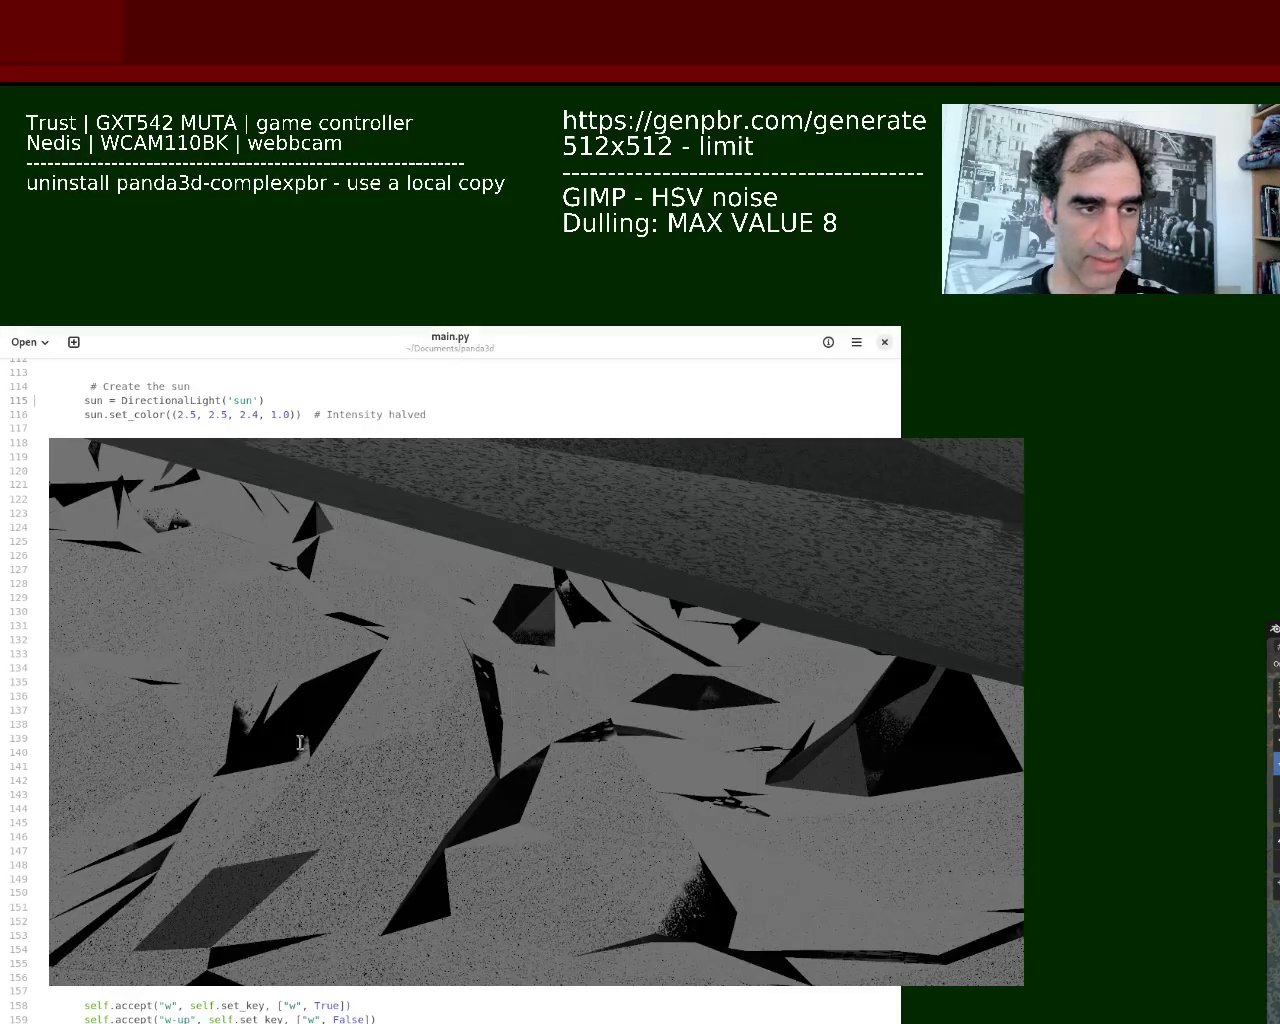
Select the existing sun lighting code on lines 111–123 of main.py
{"action": "key", "text": "ctrl+a"}
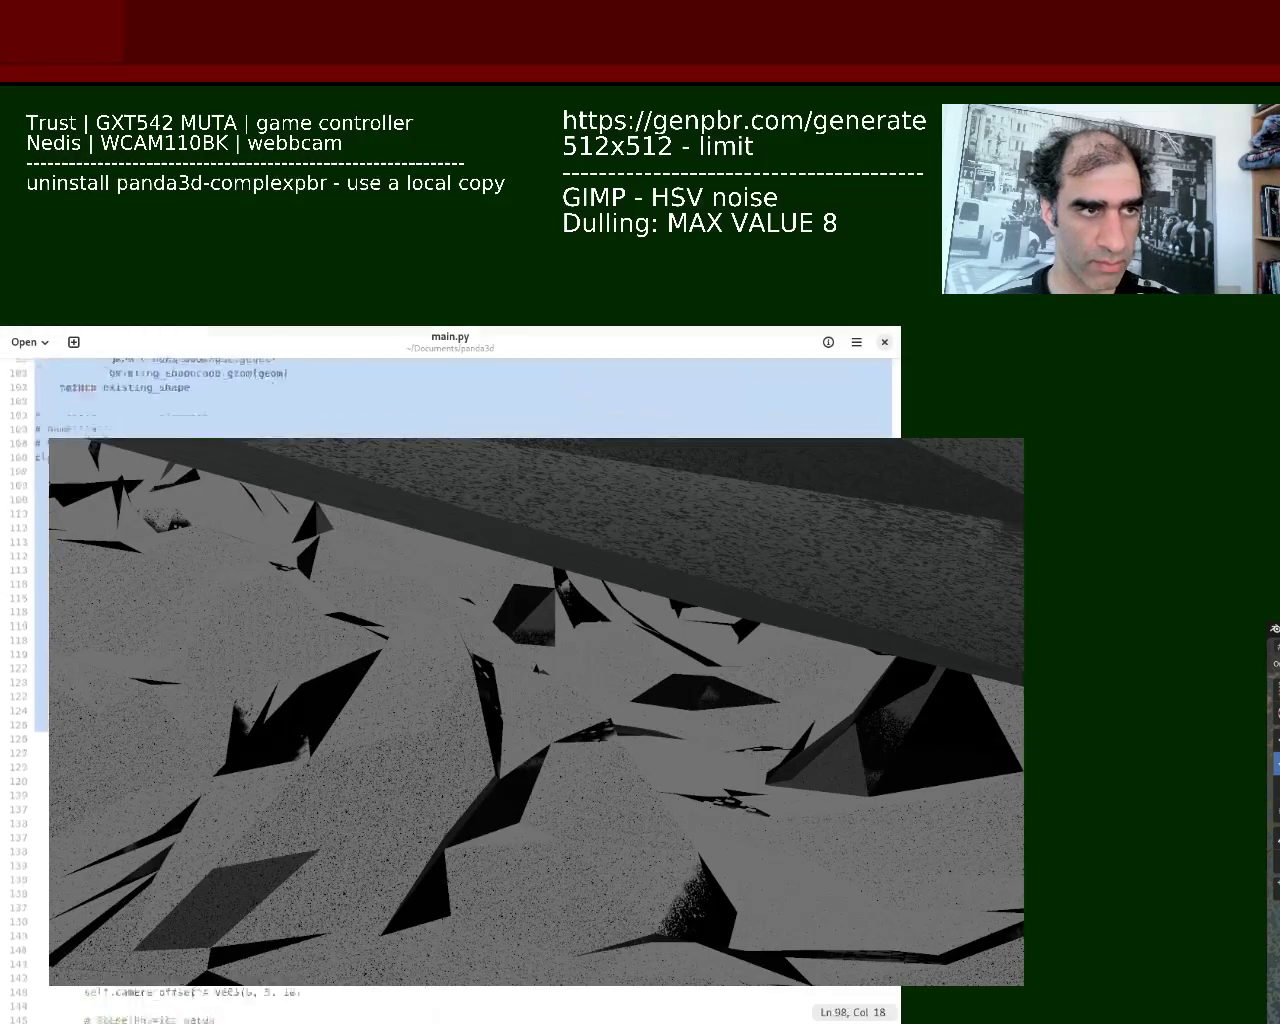
{"action": "left_click", "coordinate": [280, 997]}
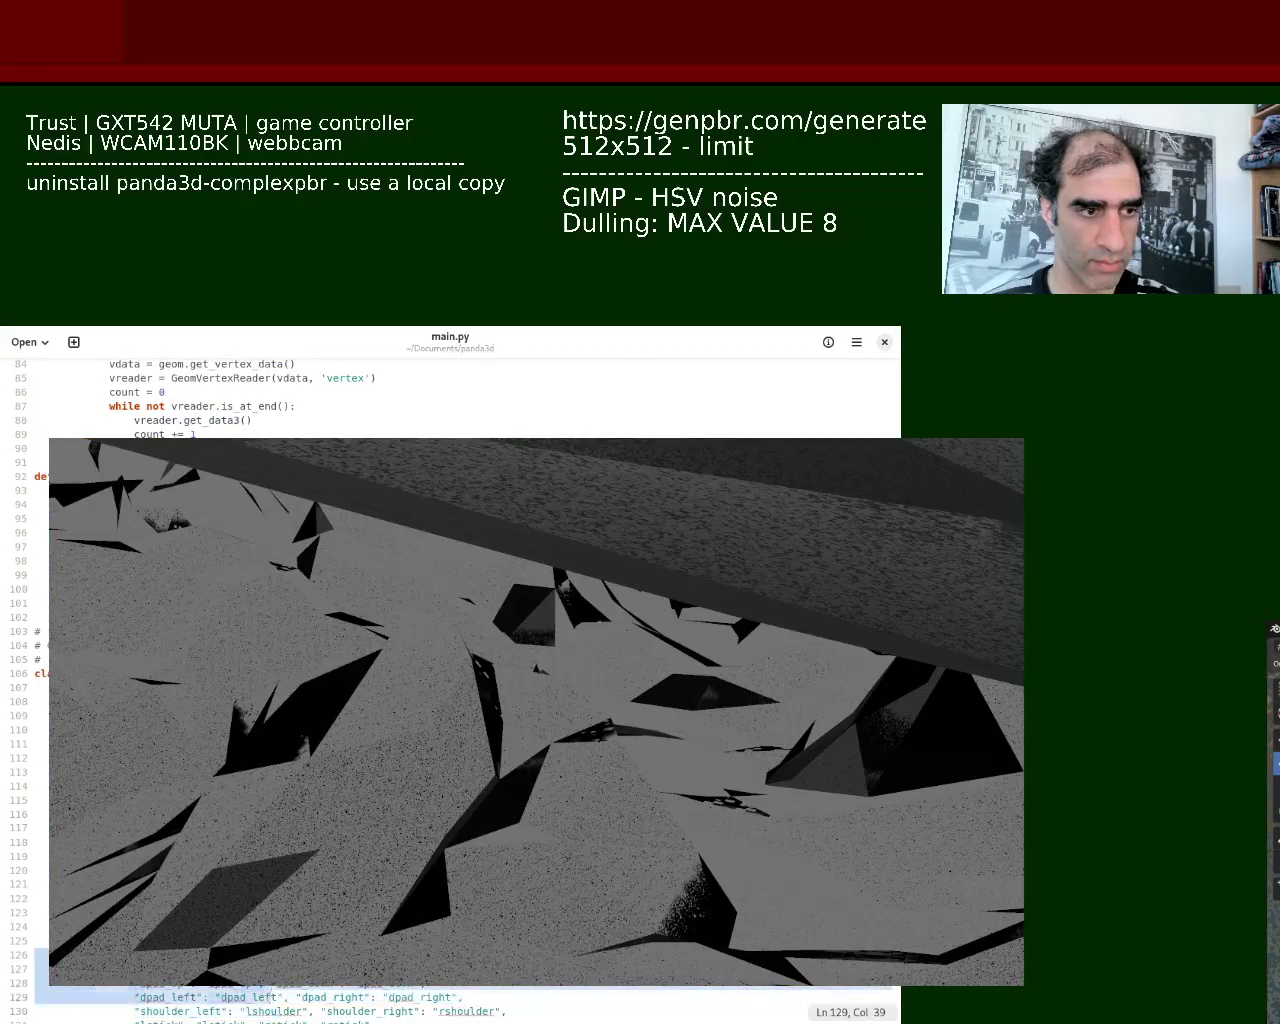
{"action": "left_click", "coordinate": [280, 960]}
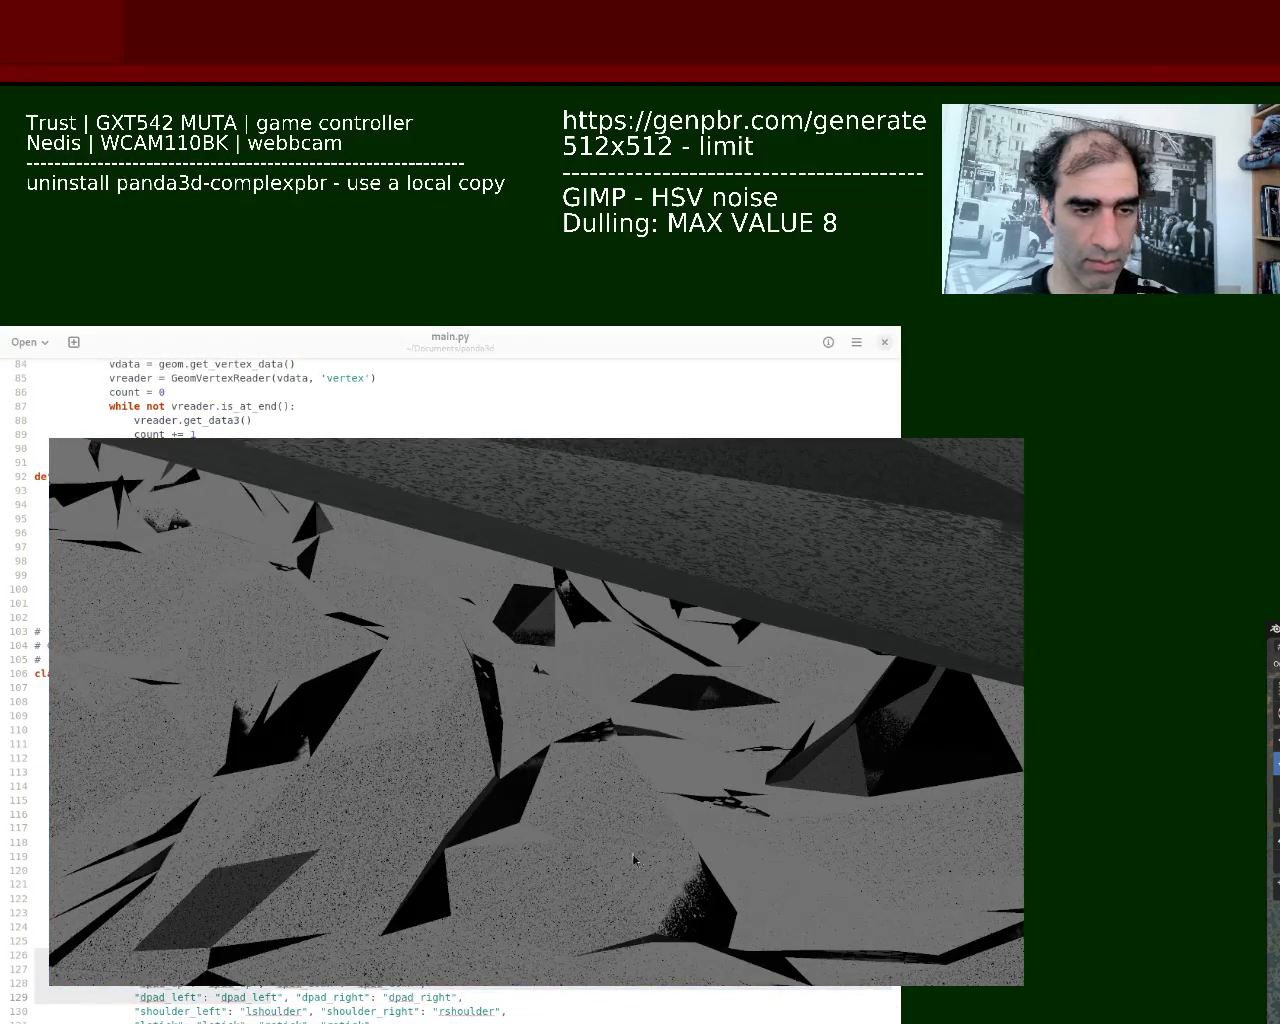
{"action": "key", "text": "alt+Tab"}
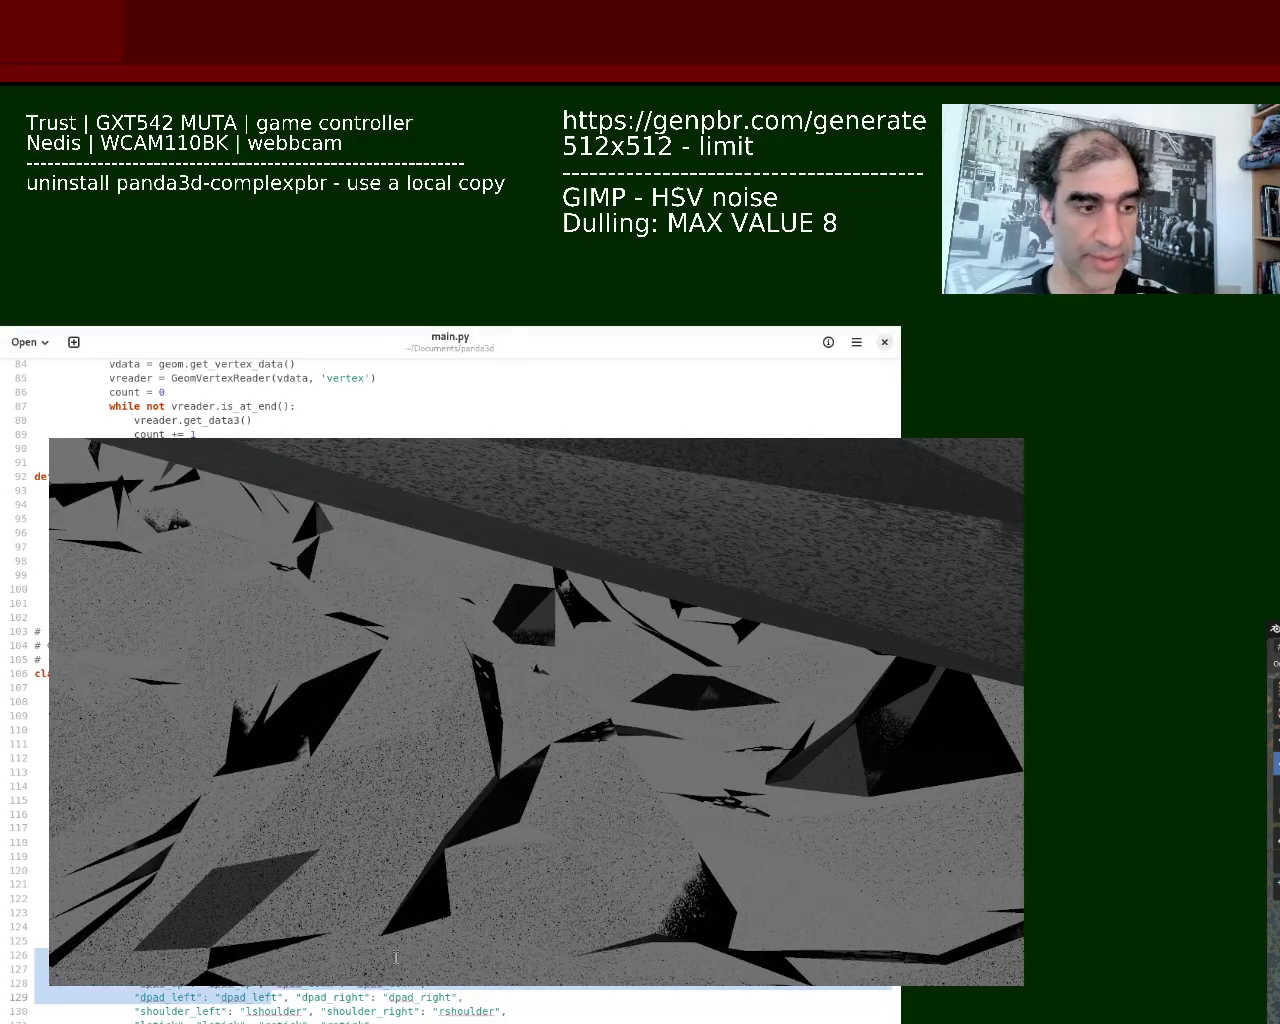
{"action": "mouse_move", "coordinate": [8, 926]}
{"action": "left_mouse_down"}
{"action": "mouse_move", "coordinate": [4, 835]}
{"action": "mouse_move", "coordinate": [48, 804]}
{"action": "mouse_move", "coordinate": [4, 744]}
{"action": "left_mouse_up"}
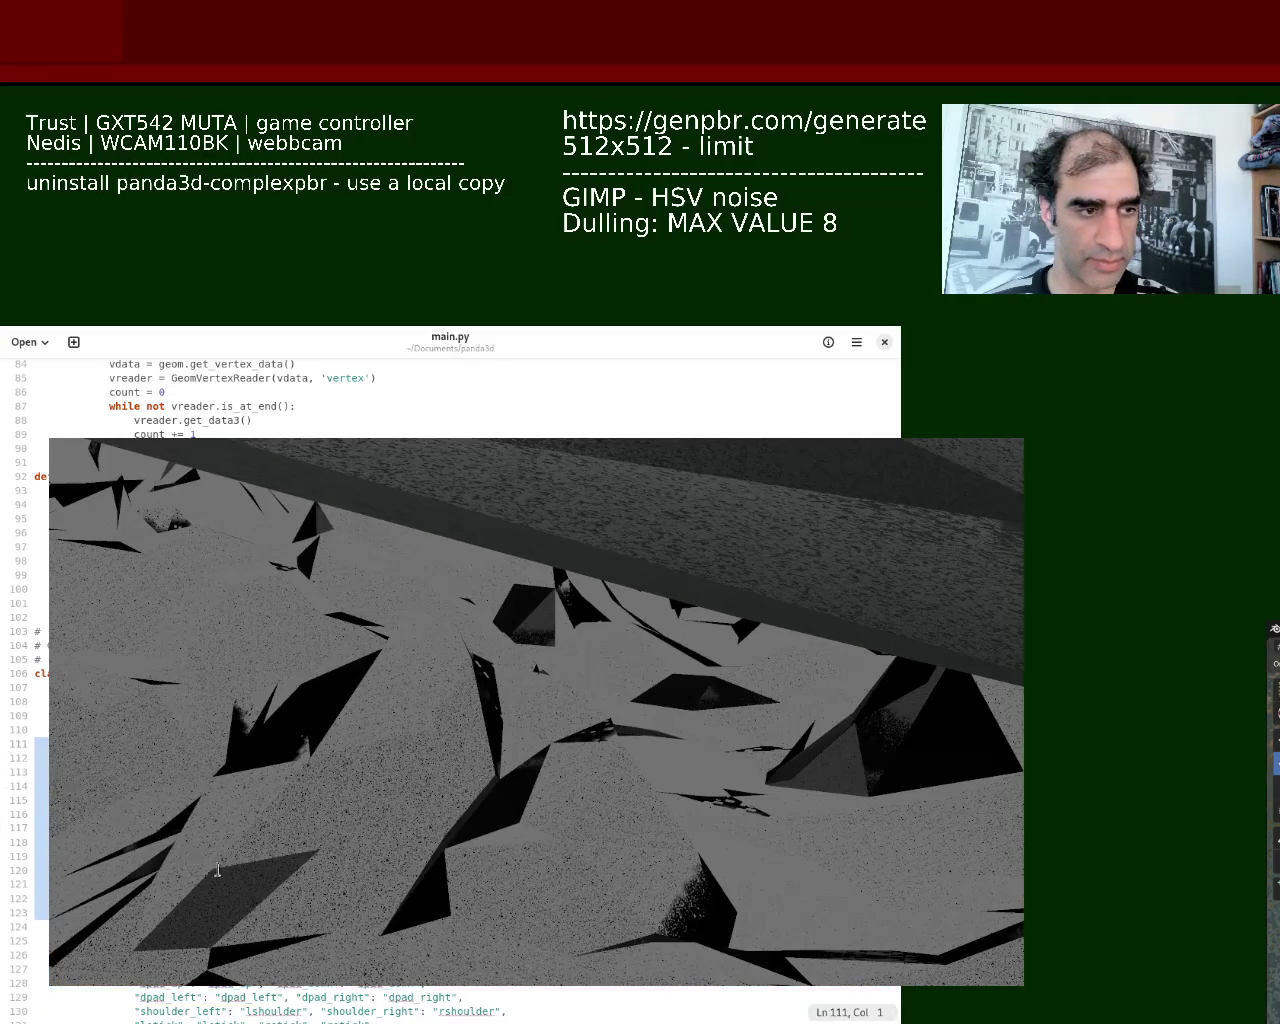
{"action": "left_click", "coordinate": [272, 890]}
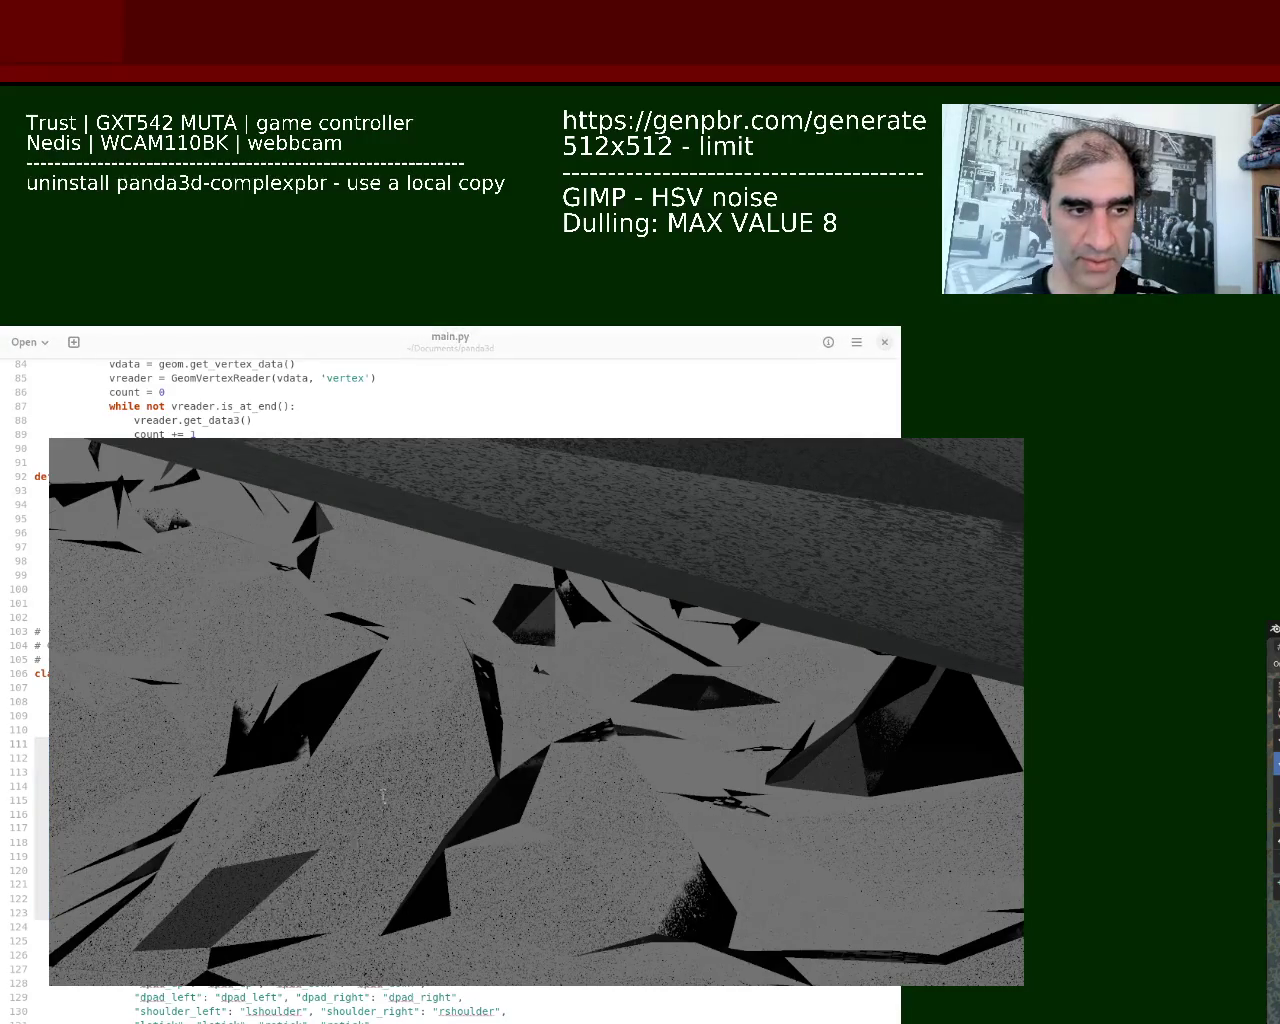
Paste the new sun lighting code over the selection, save main.py, and close the terrain window
{"action": "key", "text": "alt+Tab"}
{"action": "key", "text": "ctrl+v"}
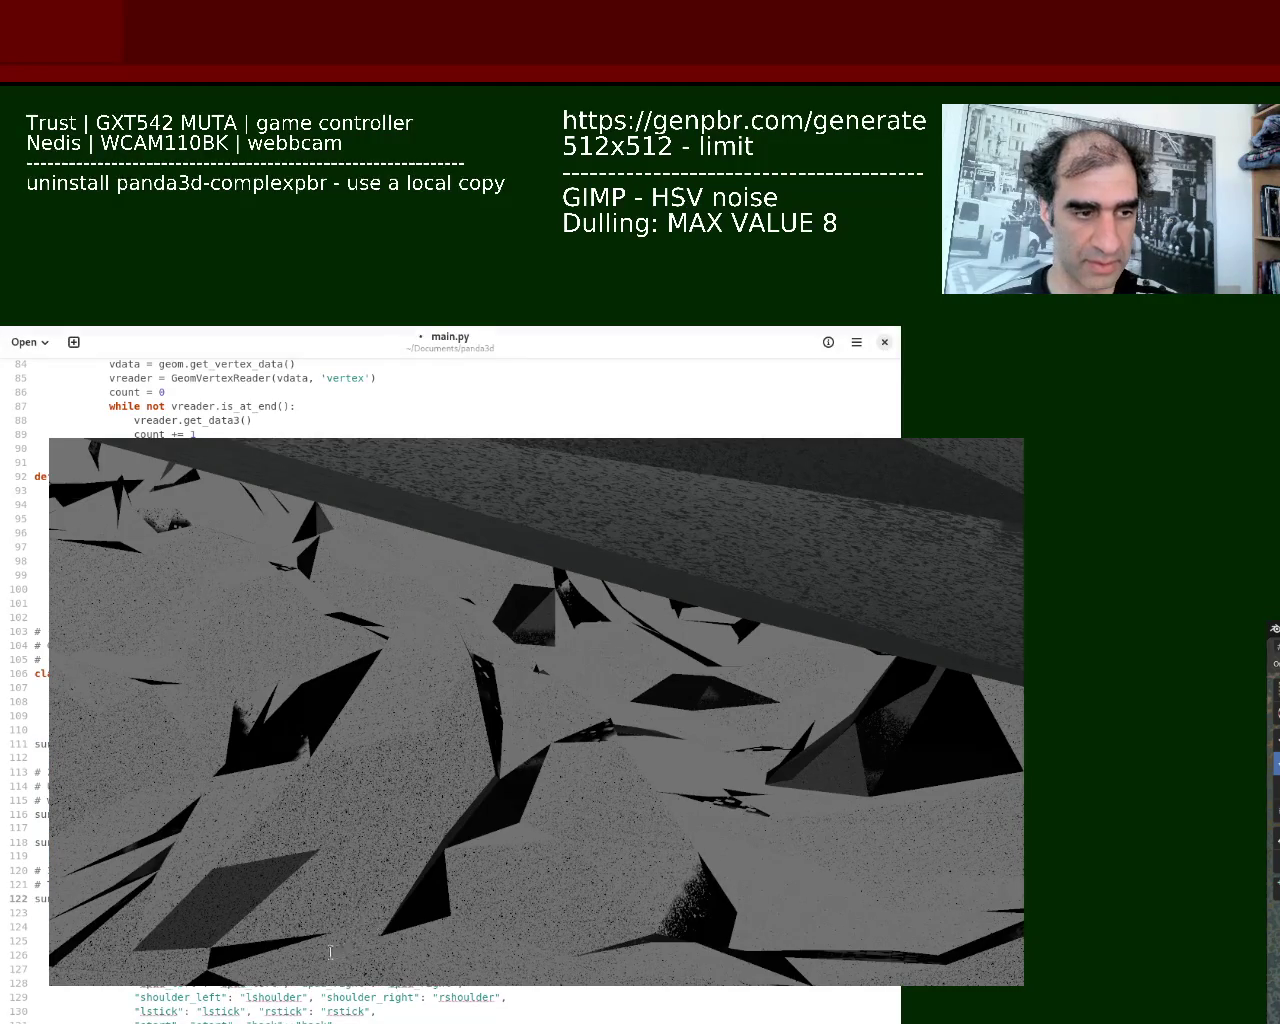
{"action": "mouse_move", "coordinate": [42, 898]}
{"action": "left_mouse_down"}
{"action": "mouse_move", "coordinate": [44, 745]}
{"action": "mouse_move", "coordinate": [50, 778]}
{"action": "left_mouse_up"}
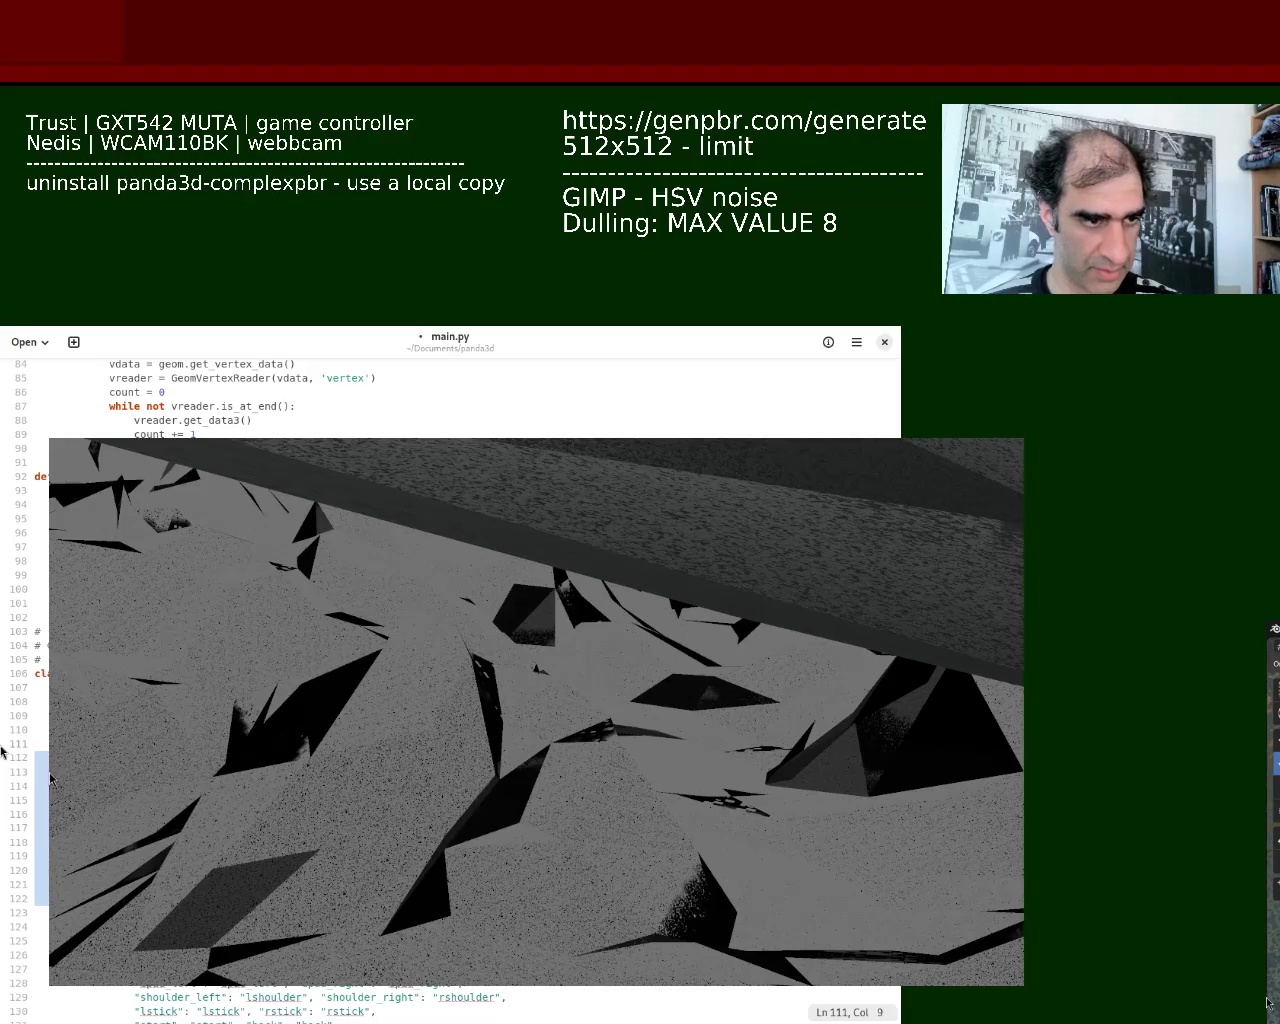
{"action": "key", "text": "ctrl+s"}
{"action": "key", "text": "alt+Tab"}
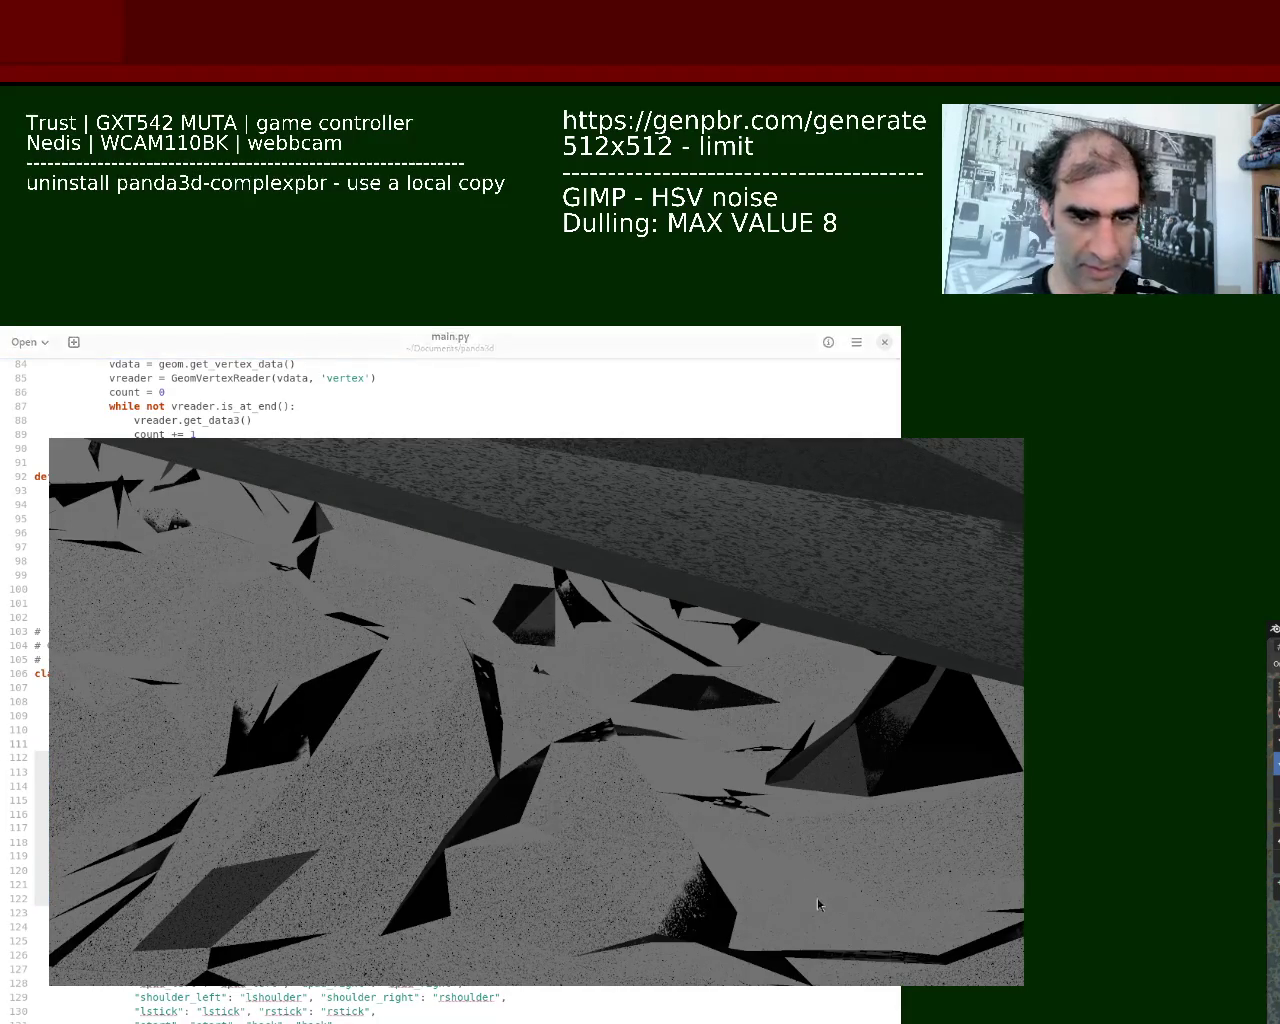
{"action": "key", "text": "Escape"}
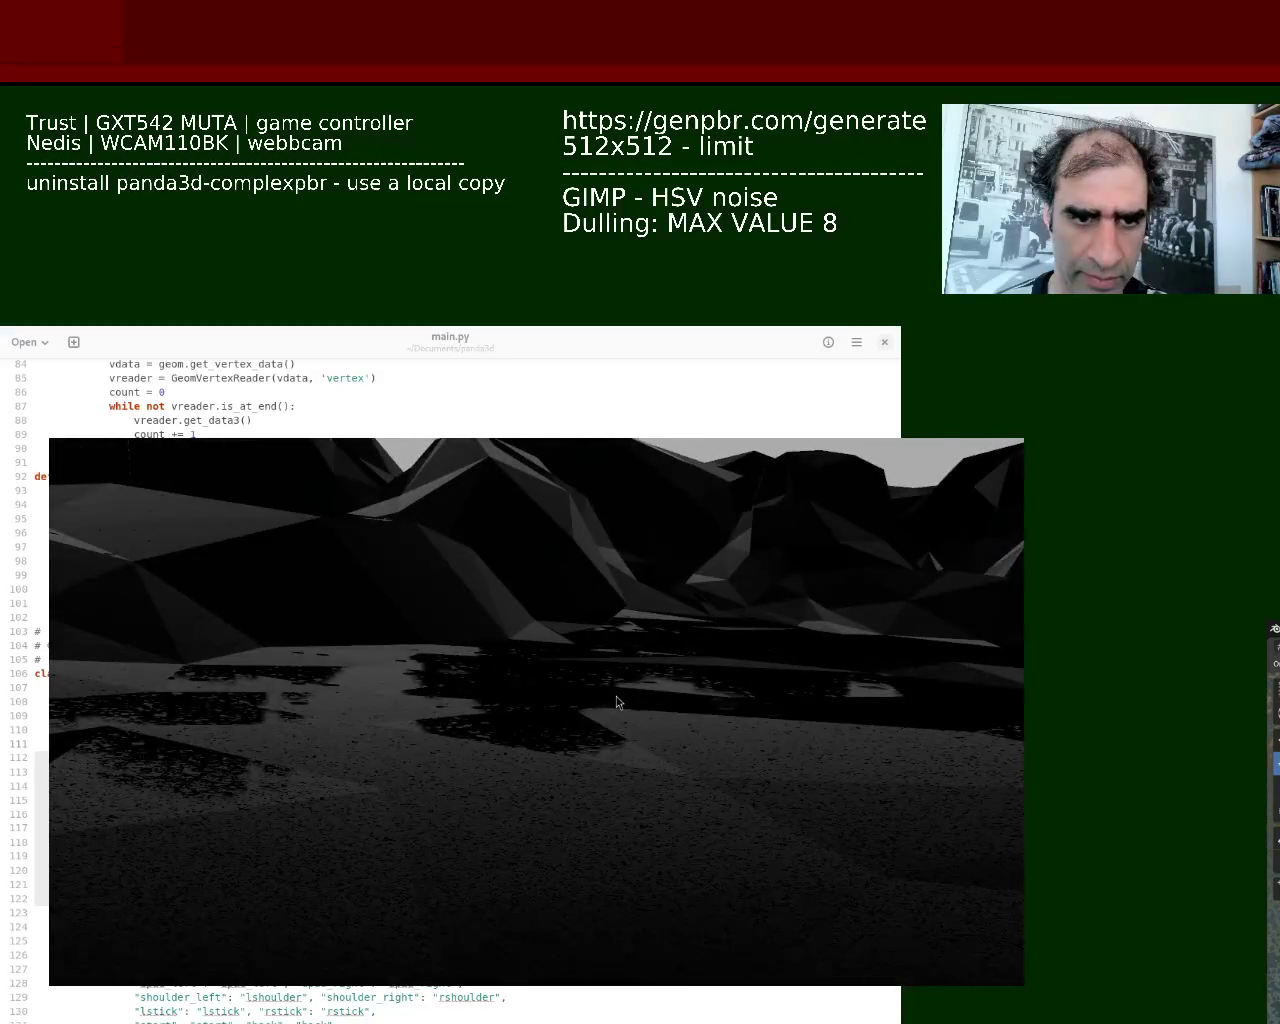
Move and enlarge the terrain window, pull the camera back, then fly forward into the rocks
{"action": "mouse_move", "coordinate": [589, 738]}
{"action": "left_mouse_down"}
{"action": "mouse_move", "coordinate": [568, 805]}
{"action": "mouse_move", "coordinate": [532, 738]}
{"action": "mouse_move", "coordinate": [532, 755]}
{"action": "left_mouse_up"}
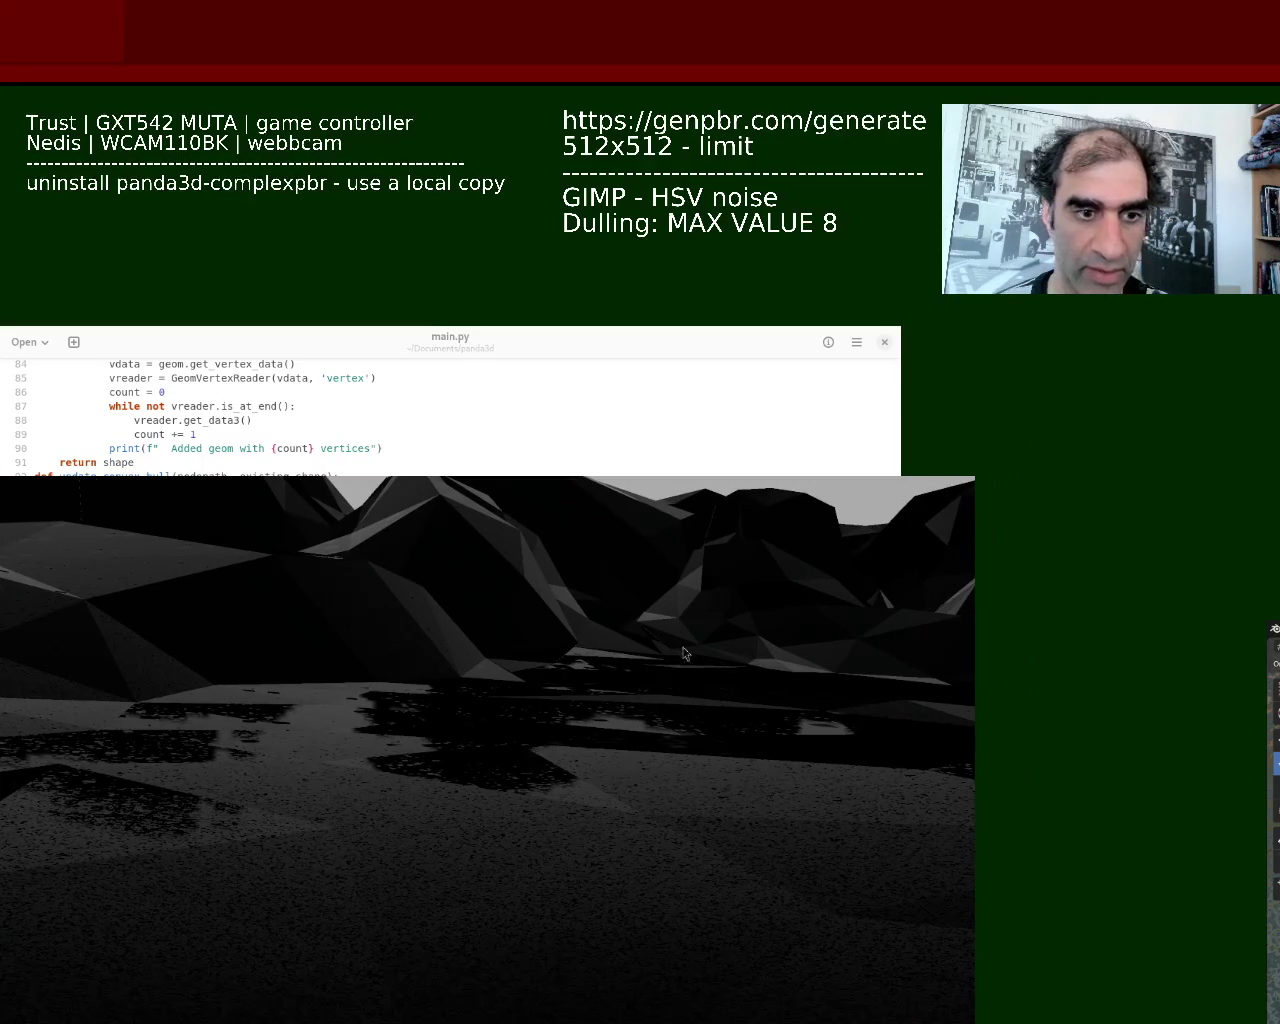
{"action": "mouse_move", "coordinate": [643, 629]}
{"action": "left_mouse_down"}
{"action": "mouse_move", "coordinate": [946, 444]}
{"action": "mouse_move", "coordinate": [960, 520]}
{"action": "left_mouse_up"}
{"action": "mouse_move", "coordinate": [835, 663]}
{"action": "left_mouse_down"}
{"action": "mouse_move", "coordinate": [829, 343]}
{"action": "mouse_move", "coordinate": [806, 600]}
{"action": "mouse_move", "coordinate": [797, 557]}
{"action": "mouse_move", "coordinate": [814, 551]}
{"action": "left_mouse_up"}
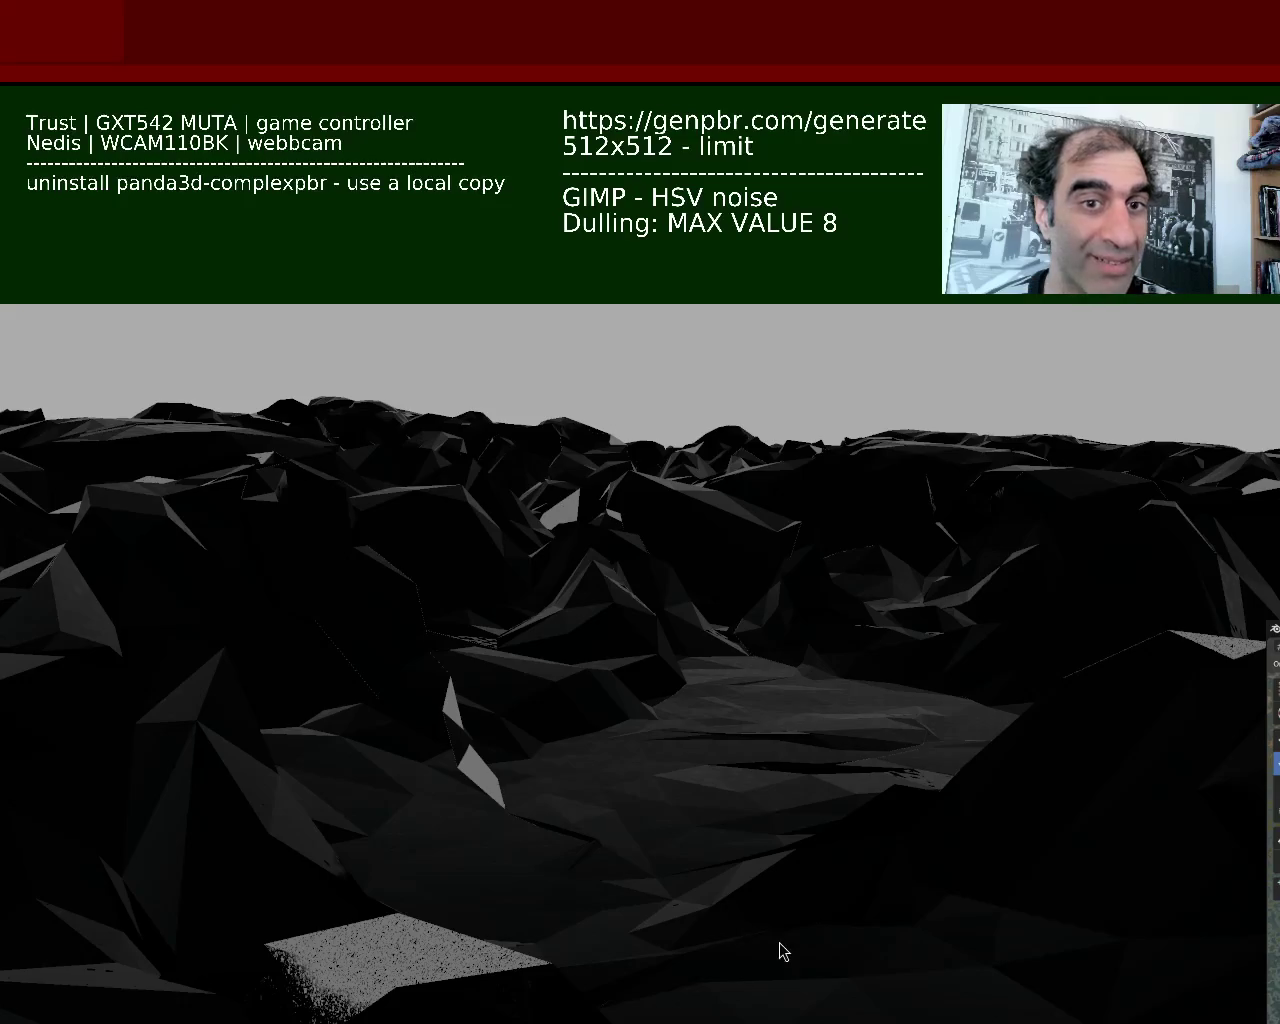
{"action": "key", "text": "w"}
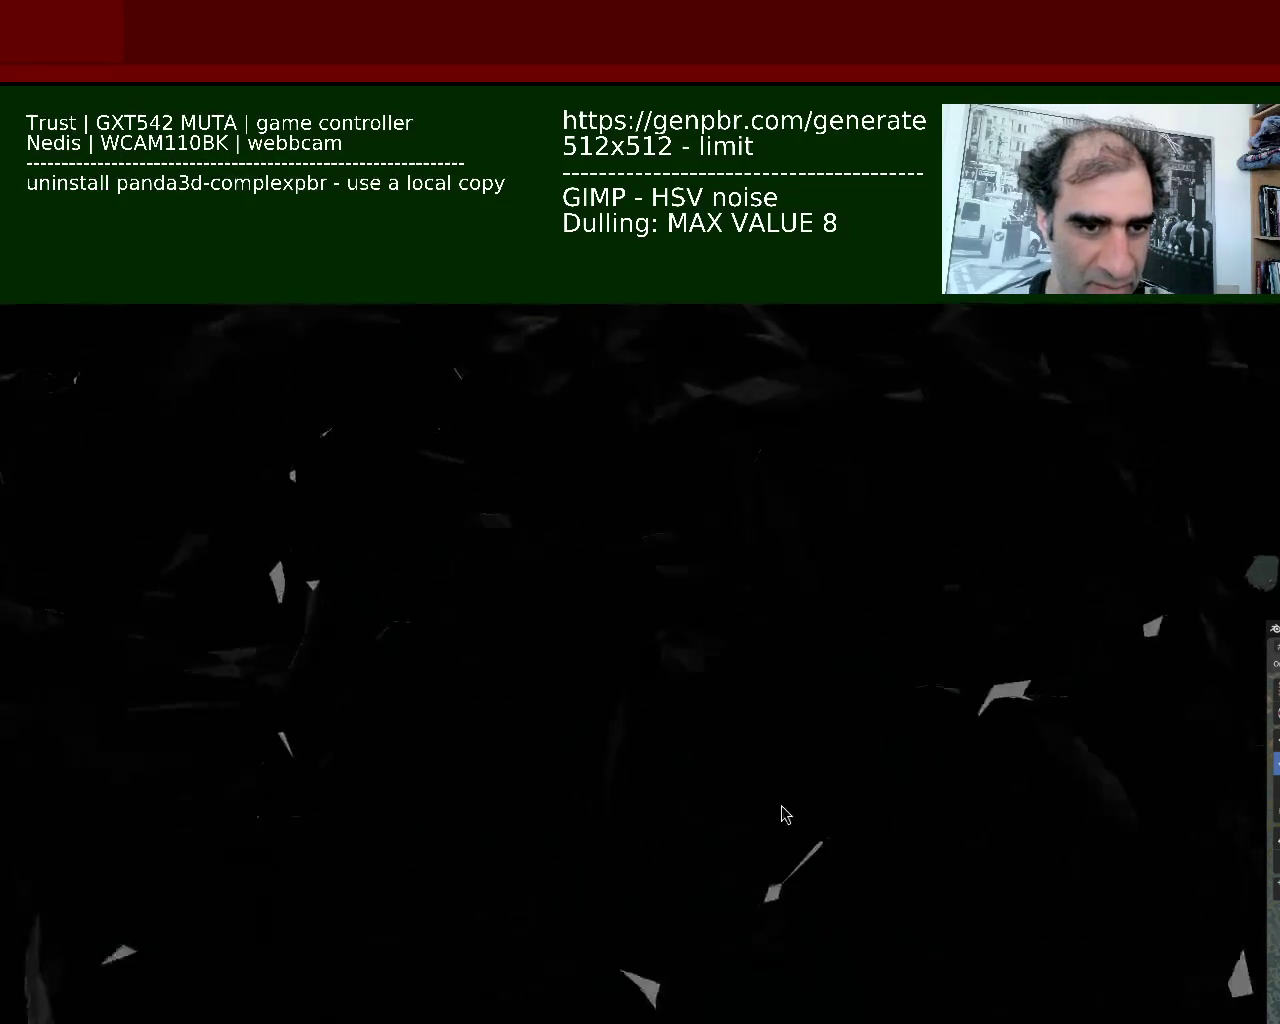
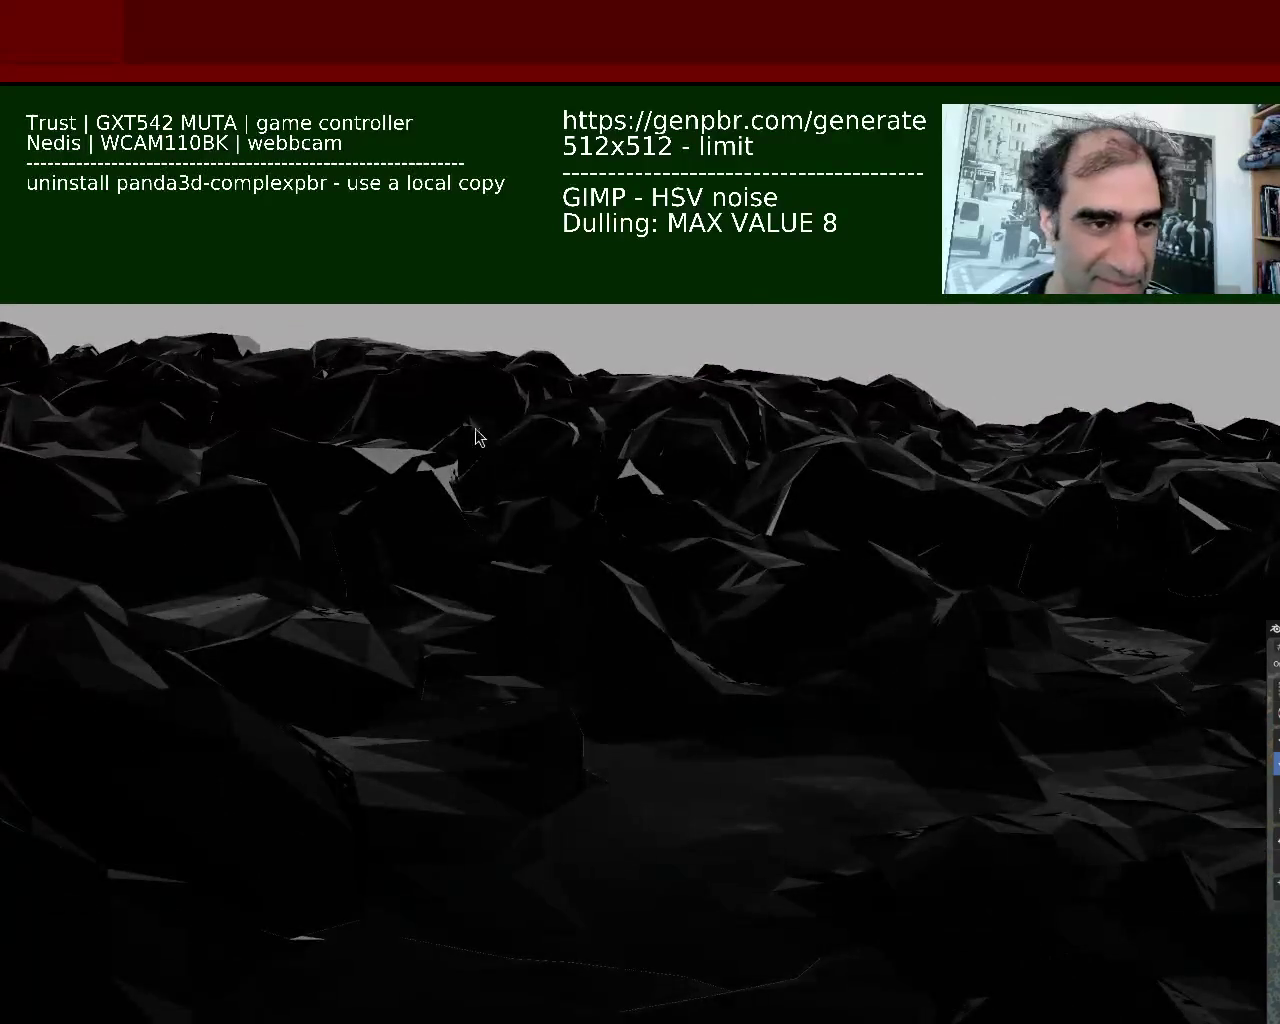
Leave the dark terrain game to reveal main.py with sun colour 0.8 and pitch -90
{"action": "key", "text": "Escape"}
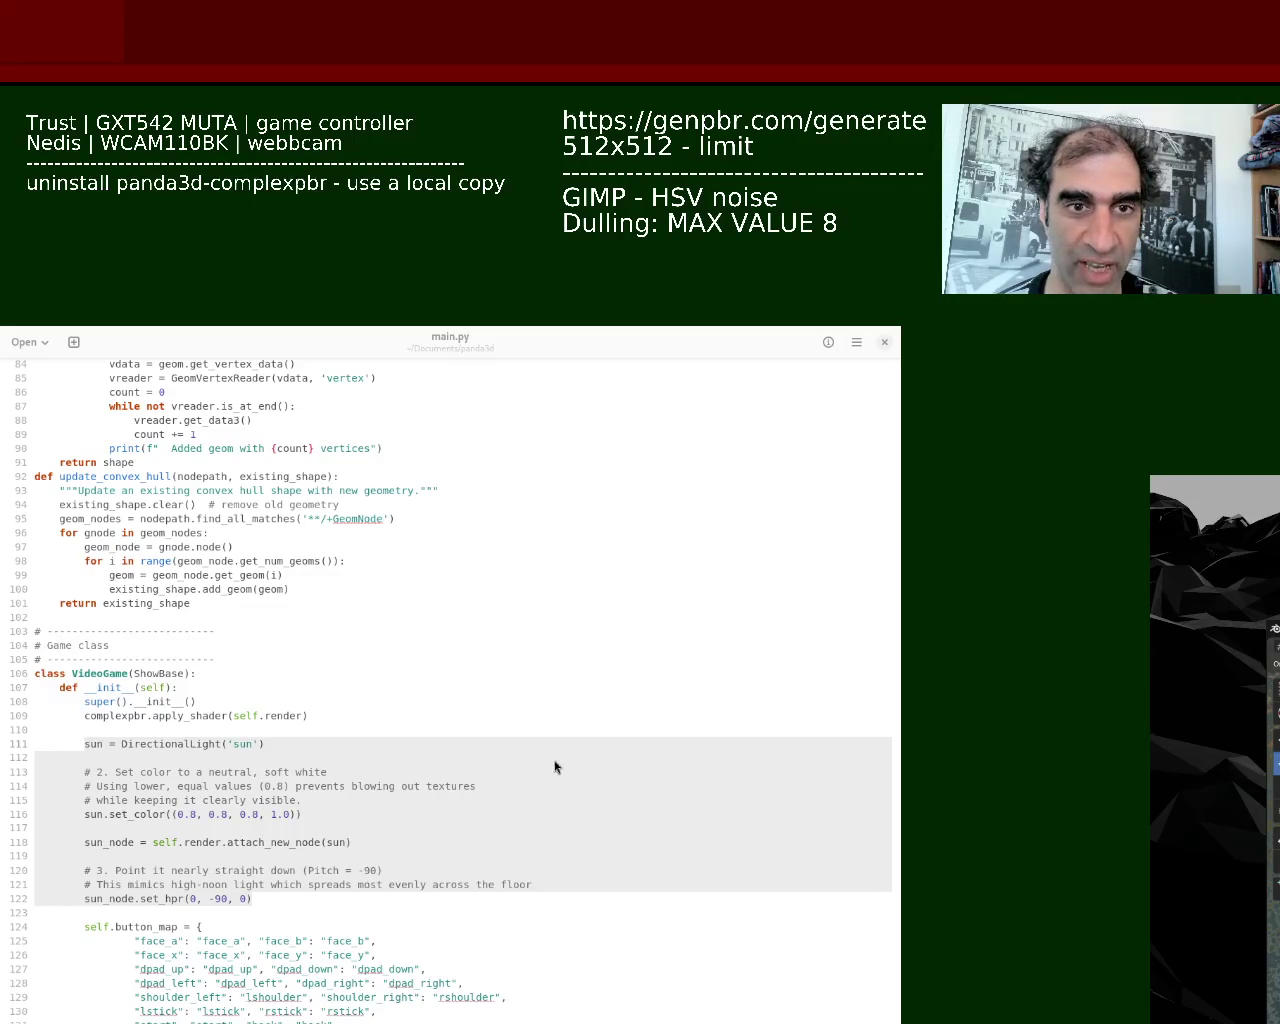
Scroll through main.py's sun lighting code and move the terrain game window to the screen edge
{"action": "left_click_drag", "start_coordinate": [893, 503], "coordinate": [898, 366]}
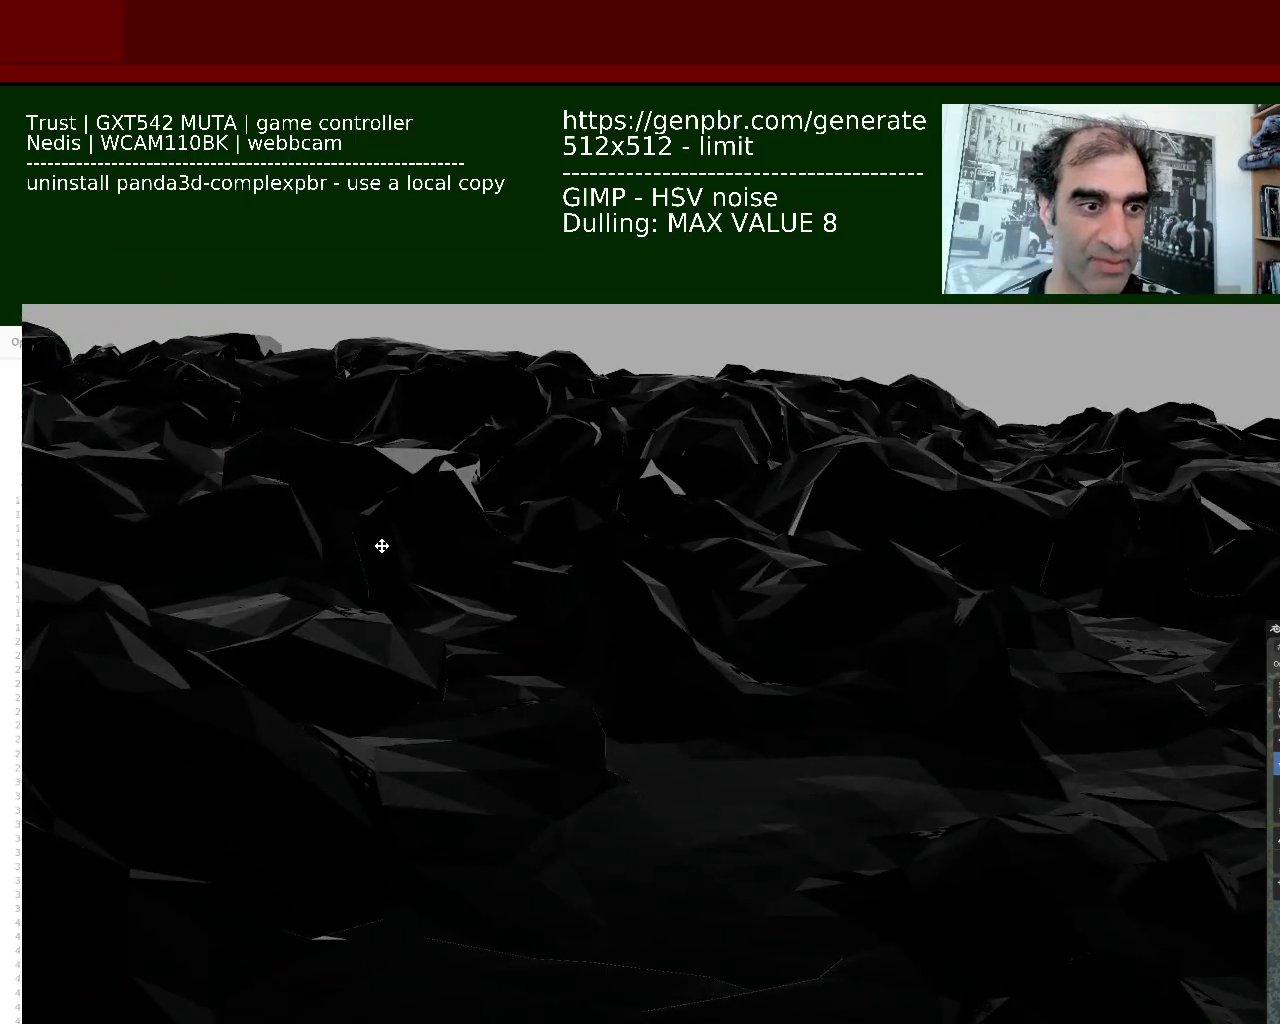
{"action": "mouse_move", "coordinate": [382, 545]}
{"action": "left_mouse_down"}
{"action": "mouse_move", "coordinate": [343, 543]}
{"action": "mouse_move", "coordinate": [344, 555]}
{"action": "left_mouse_up"}
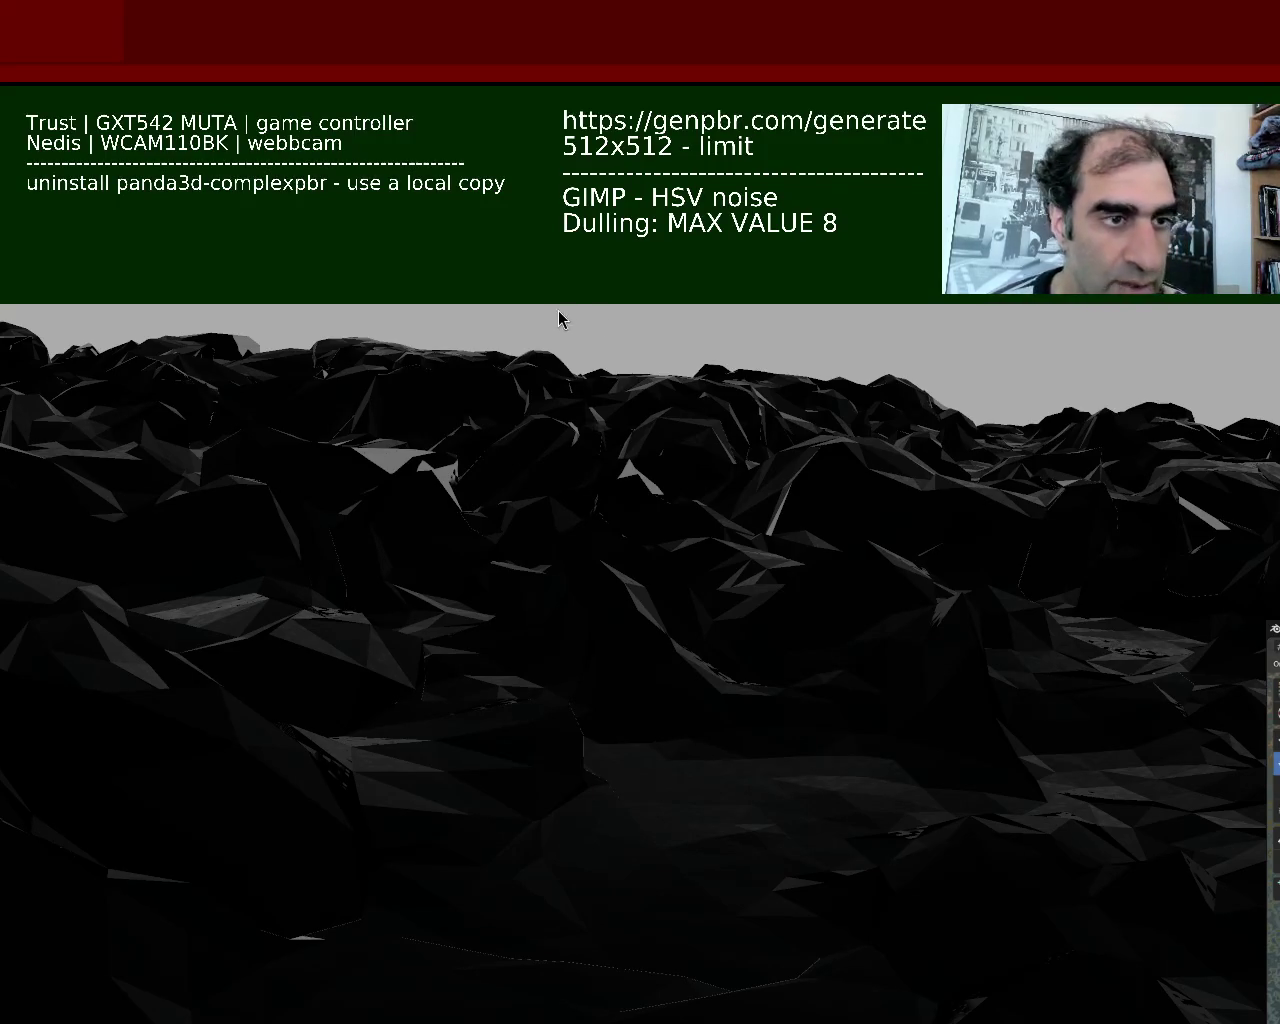
Close the terrain game, save main.py, and place the caret at the sun colour's first value
{"action": "key", "text": "Escape"}
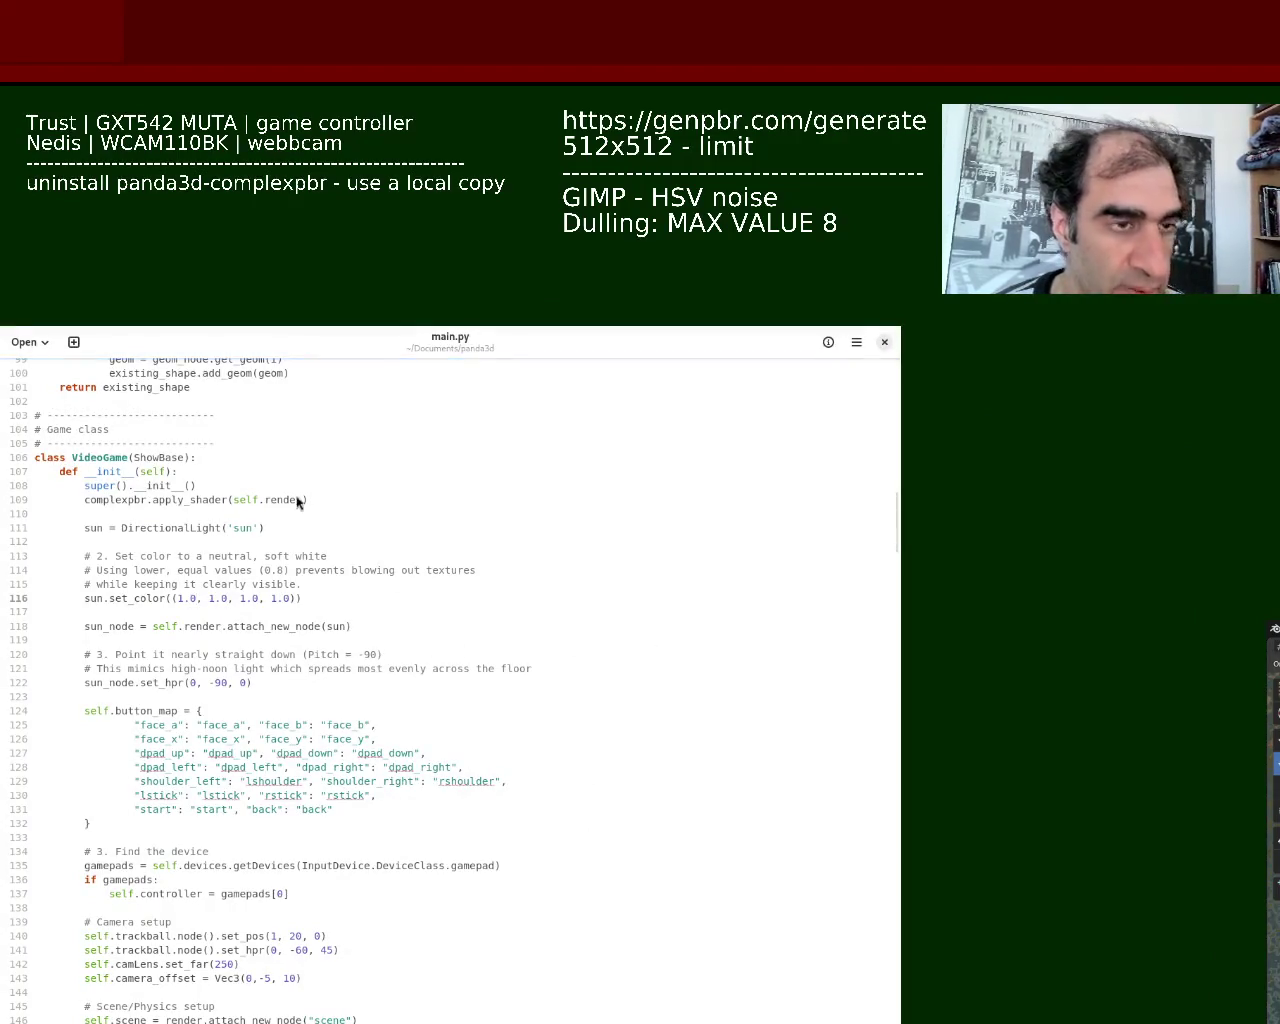
{"action": "key", "text": "ctrl+s"}
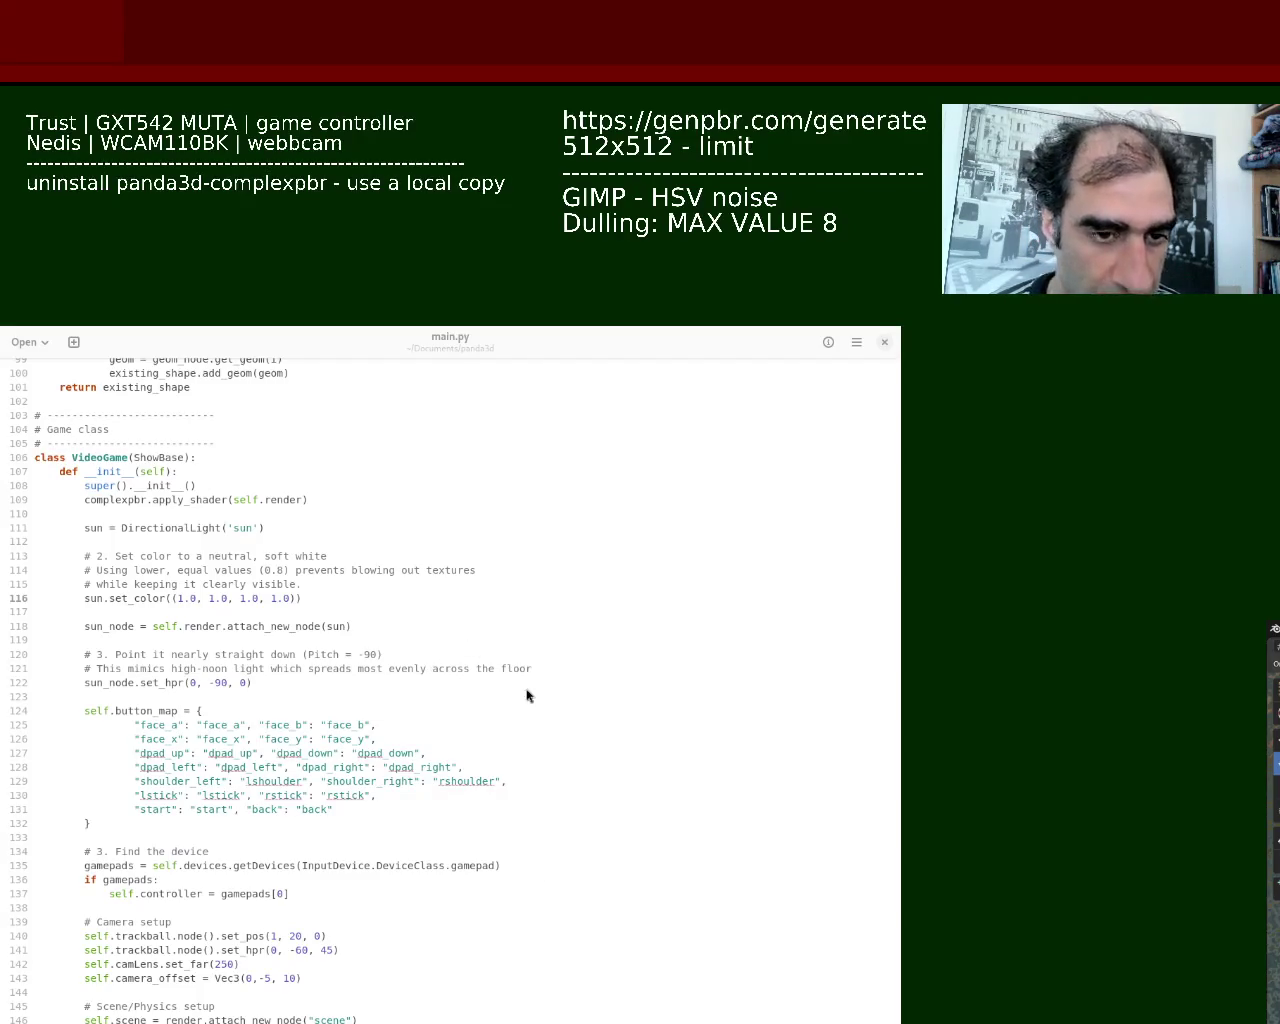
{"action": "left_click", "coordinate": [179, 599]}
Change the sun colour values to 2 and save main.py
{"action": "key", "text": "BackSpace"}
{"action": "type", "text": "2"}
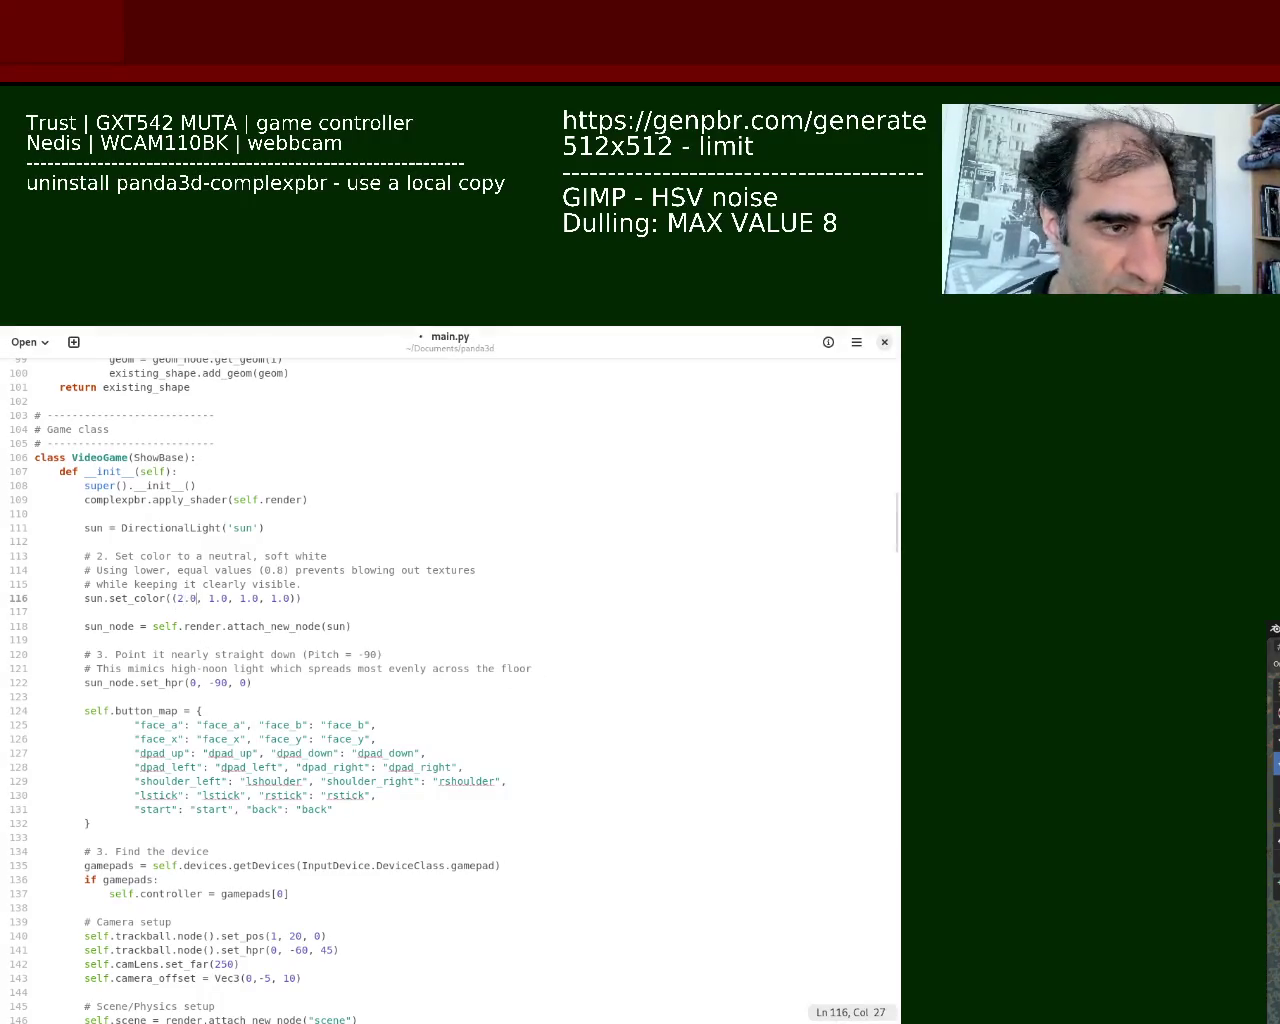
{"action": "key", "text": "Delete"}
{"action": "type", "text": "2"}
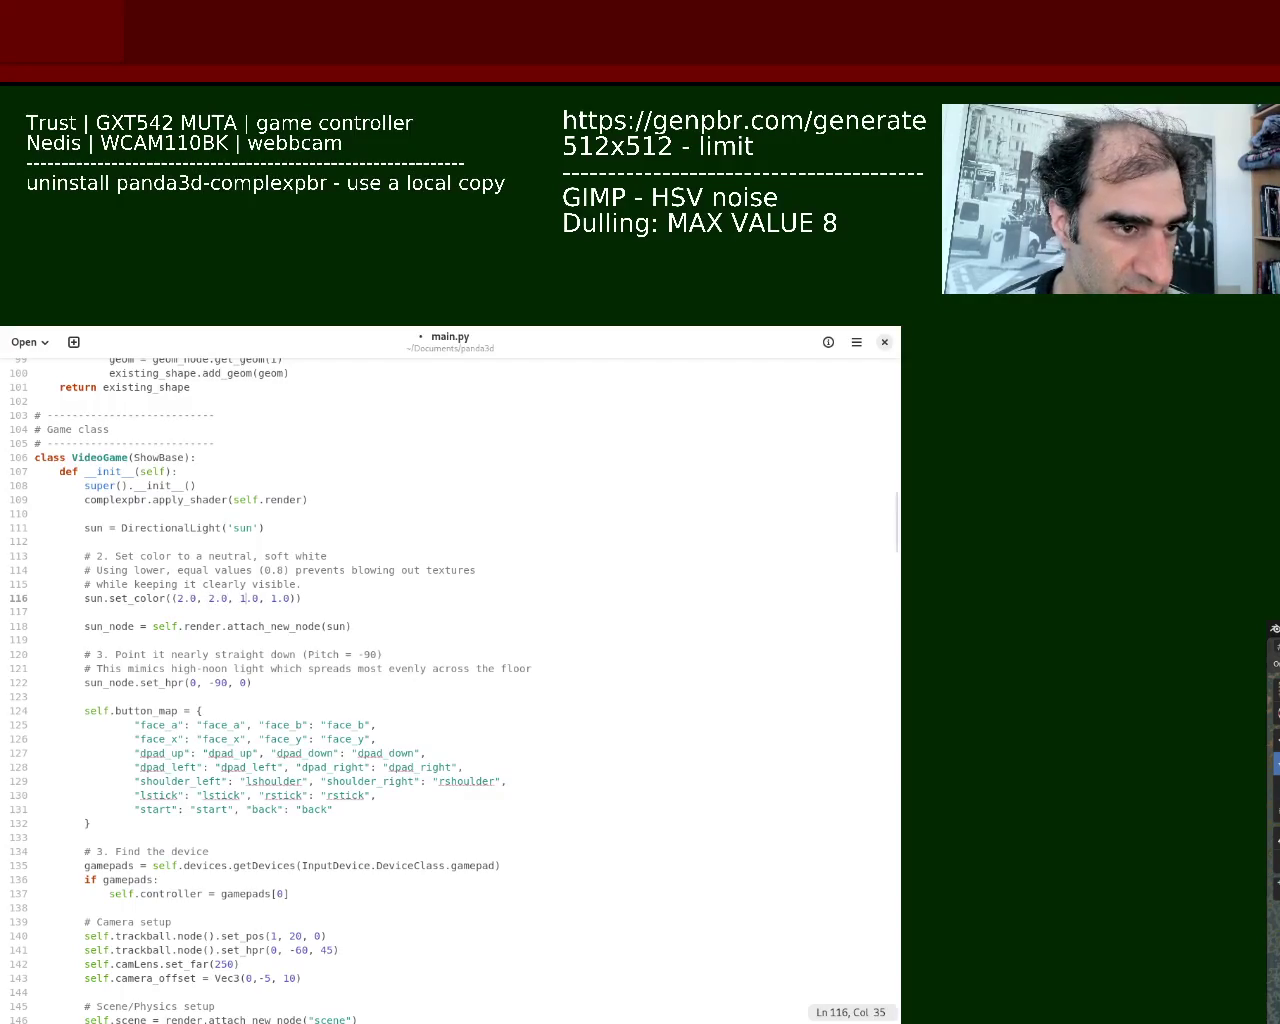
{"action": "key", "text": "Return"}
{"action": "key", "text": "BackSpace"}
{"action": "key", "text": "BackSpace"}
{"action": "key", "text": "BackSpace"}
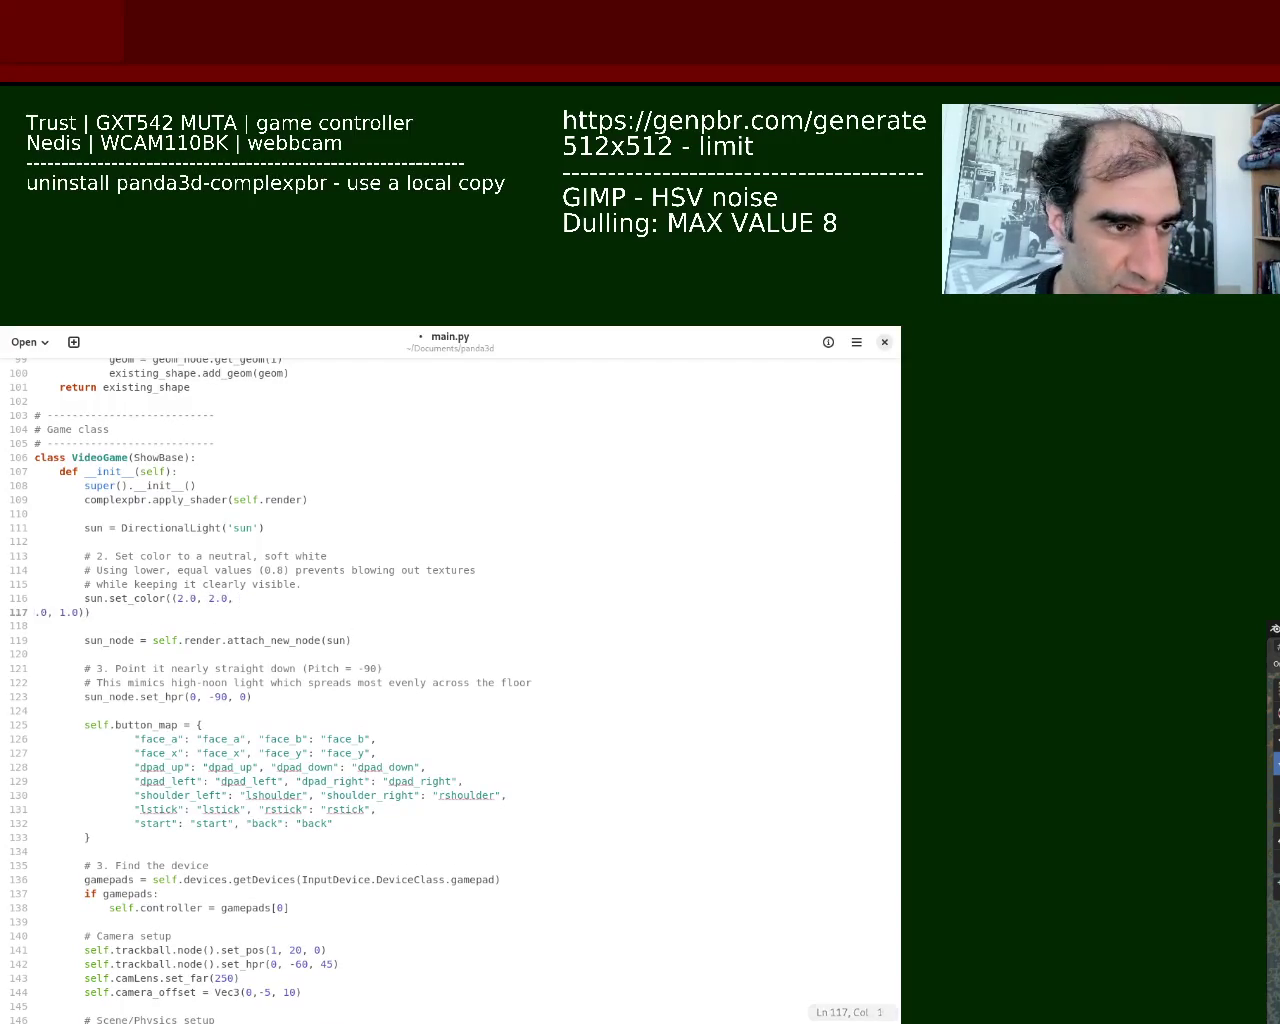
{"action": "key", "text": "Delete"}
{"action": "type", "text": "2.0, 1.0"}
{"action": "key", "text": "ctrl+s"}
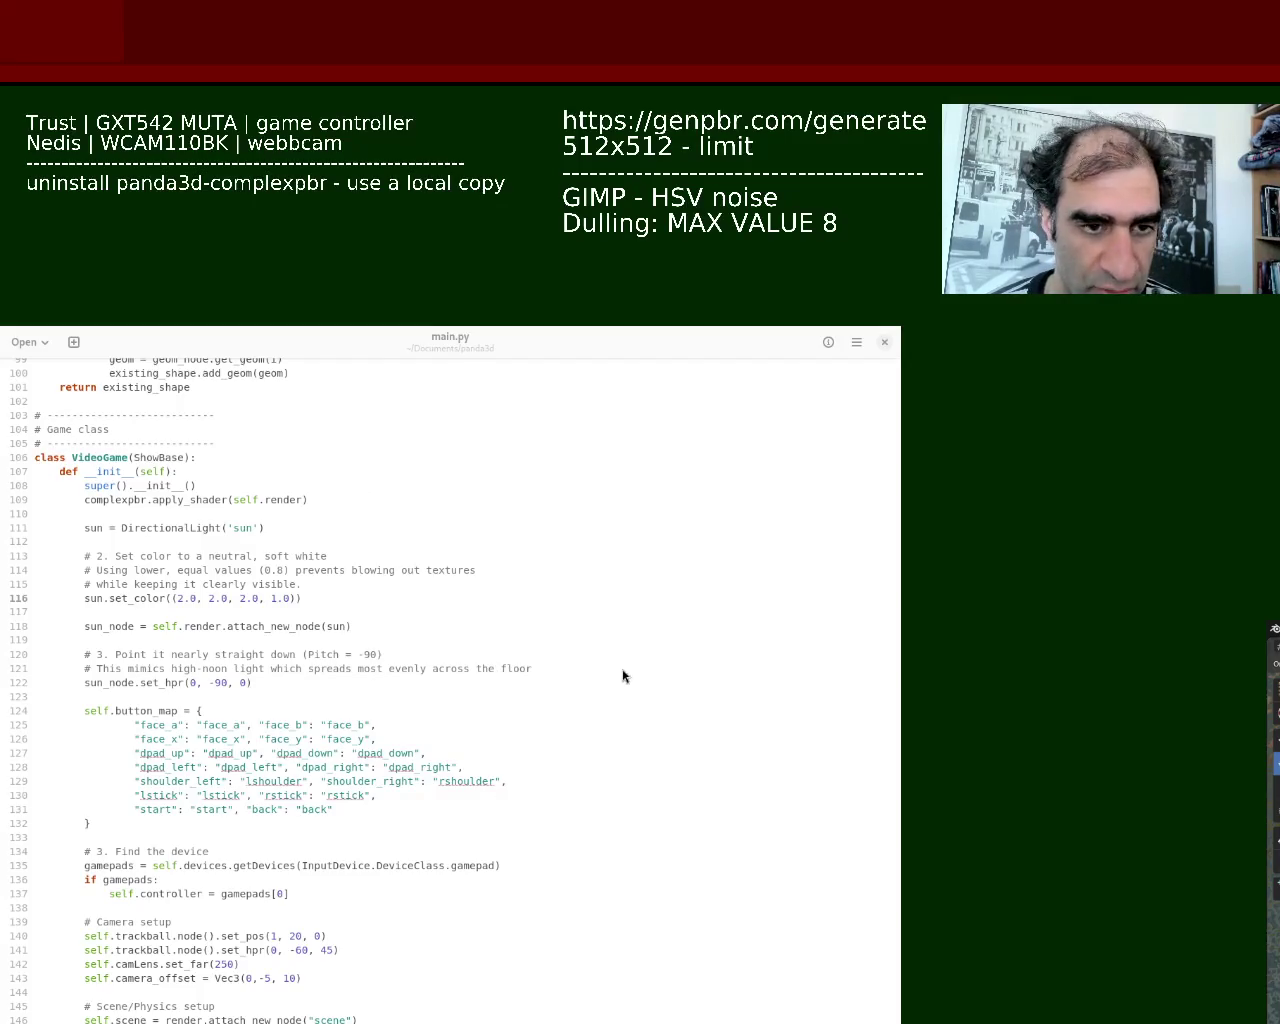
Undo the stray line break and edits, restoring the sun colour line's indentation
{"action": "key", "text": "BackSpace"}
{"action": "key", "text": "Return"}
{"action": "key", "text": "ctrl+z"}
{"action": "key", "text": "ctrl+z"}
{"action": "key", "text": "ctrl+z"}
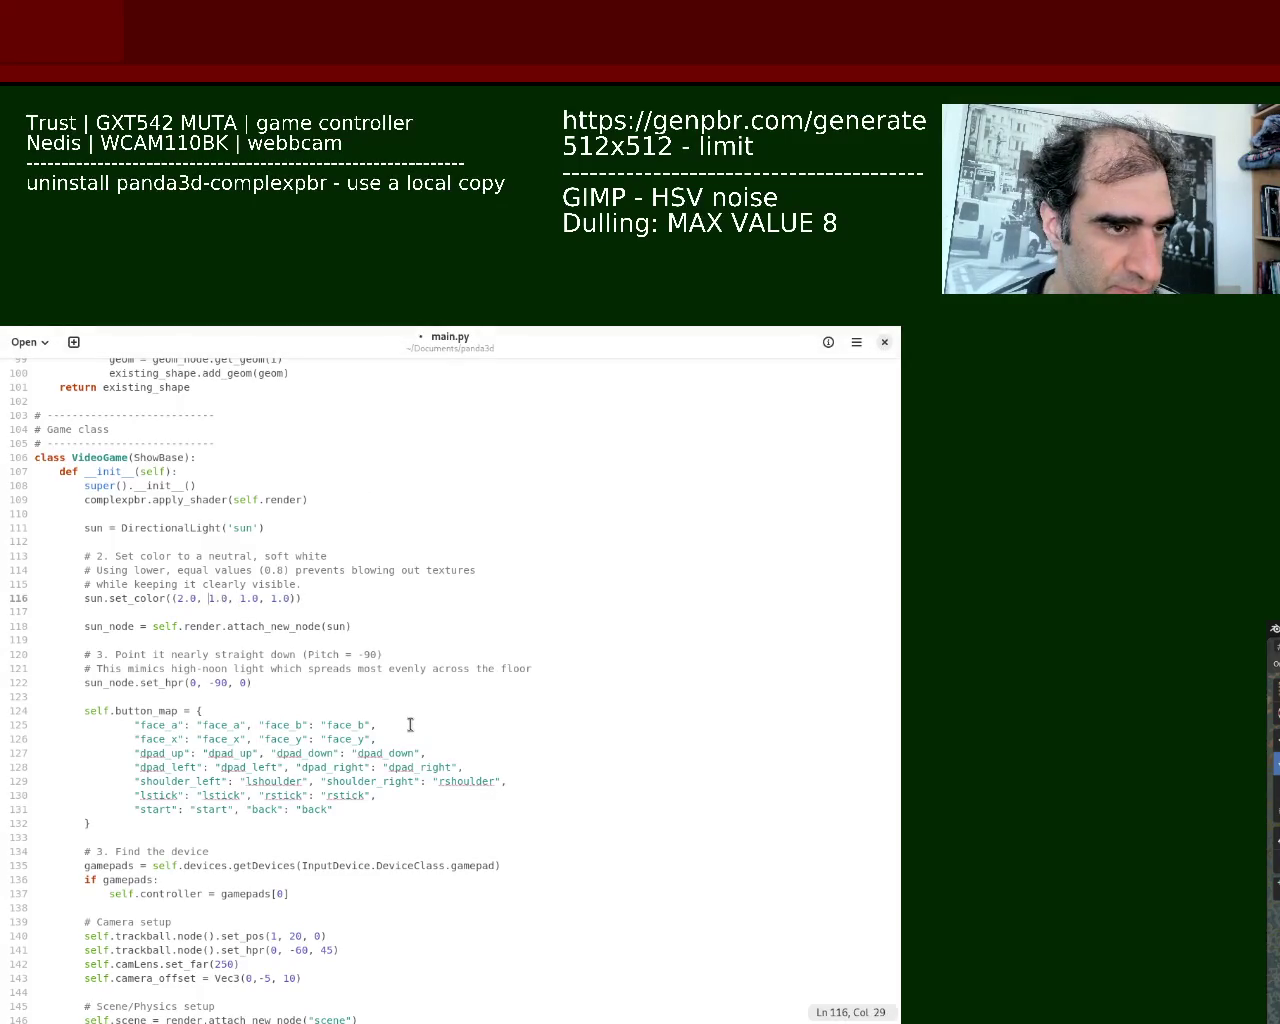
{"action": "key", "text": "ctrl+z"}
{"action": "key", "text": "ctrl+z"}
{"action": "key", "text": "ctrl+z"}
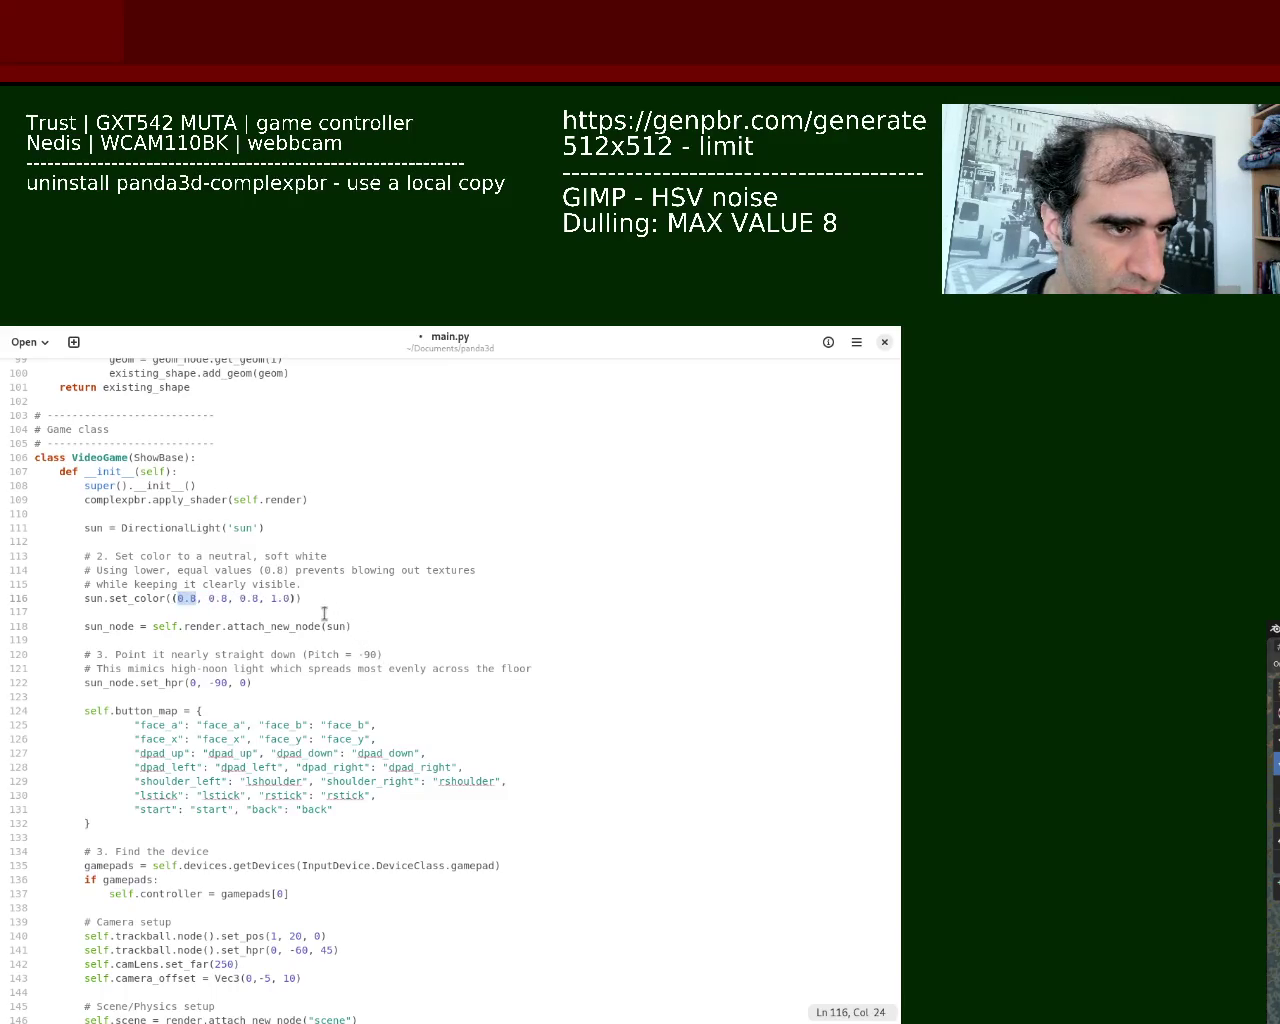
{"action": "key", "text": "ctrl+shift+z"}
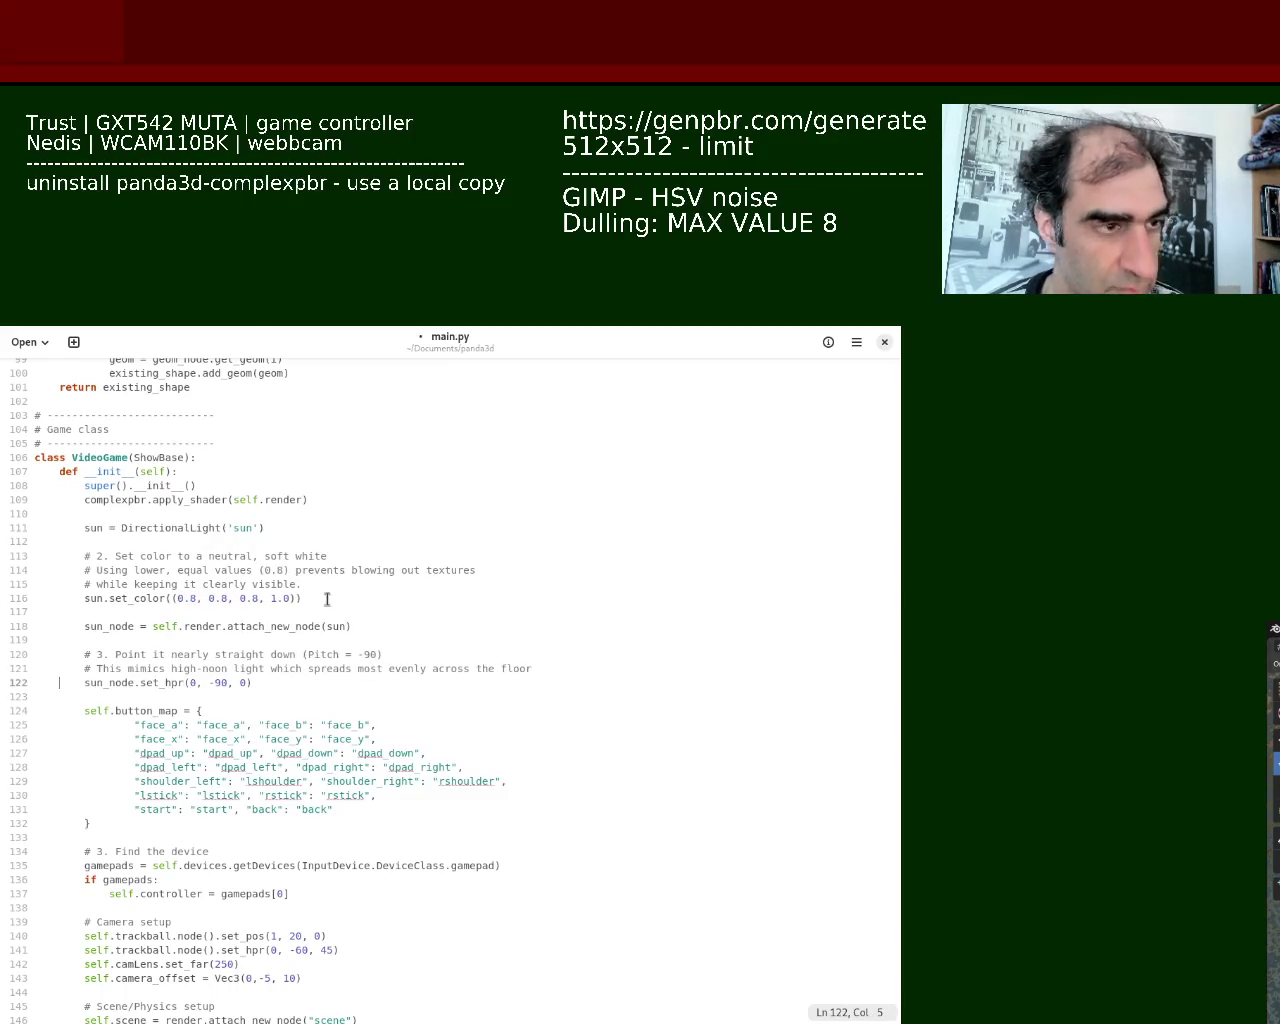
Replace line 116 with sun.set_color((3.0, 3.0, 3.0, 1.0)), re-indent it, and save
{"action": "left_click", "coordinate": [18, 599]}
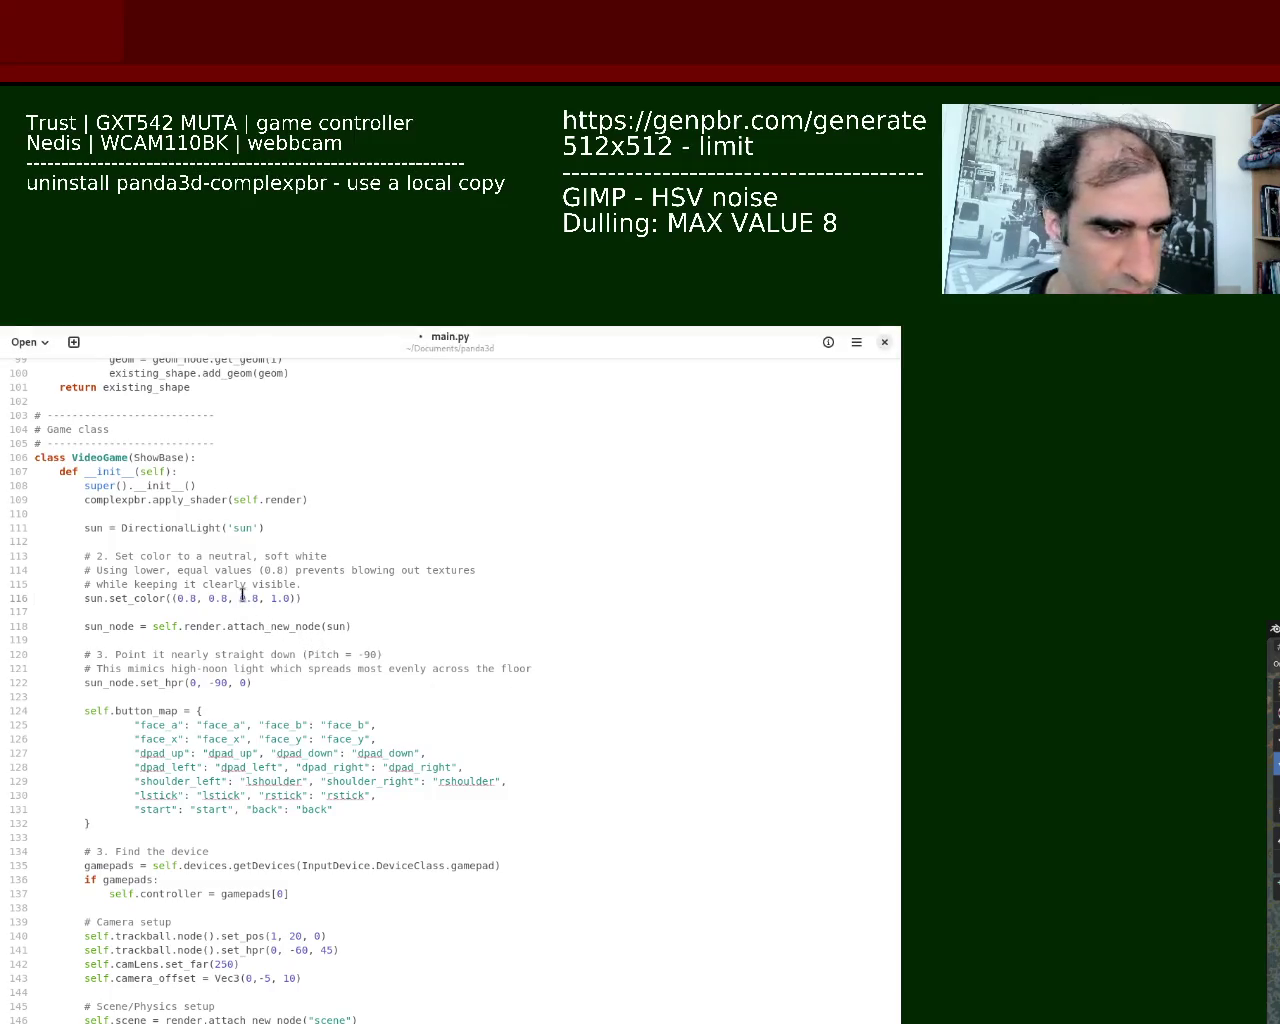
{"action": "left_click", "coordinate": [15, 598]}
{"action": "type", "text": "sun.set_color((3.0, 3.0, 3.0, 1.0))"}
{"action": "left_click", "coordinate": [30, 600]}
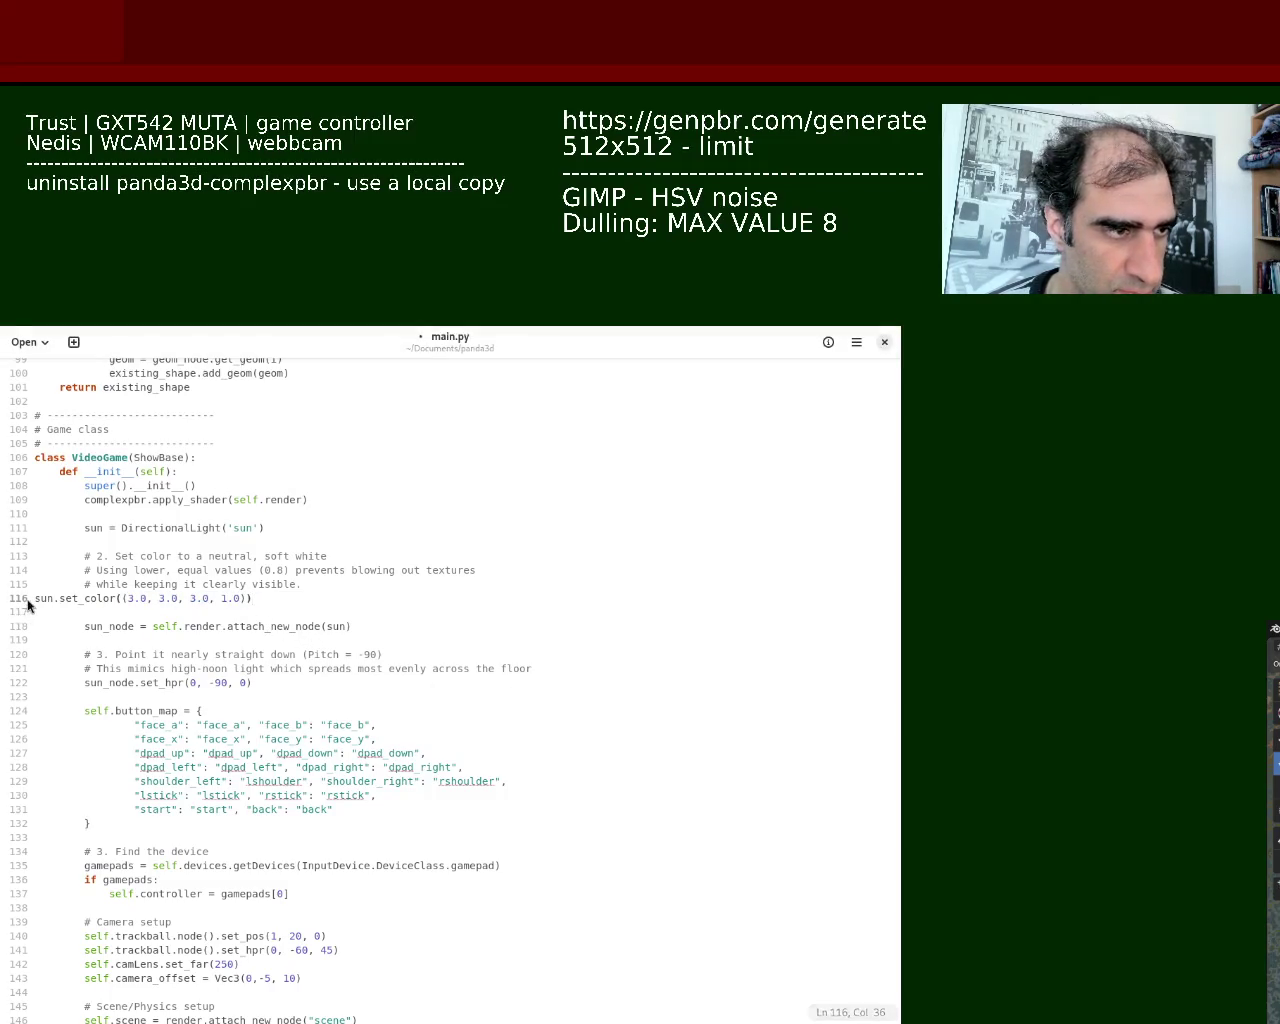
{"action": "key", "text": "Tab"}
{"action": "key", "text": "Tab"}
{"action": "key", "text": "ctrl+s"}
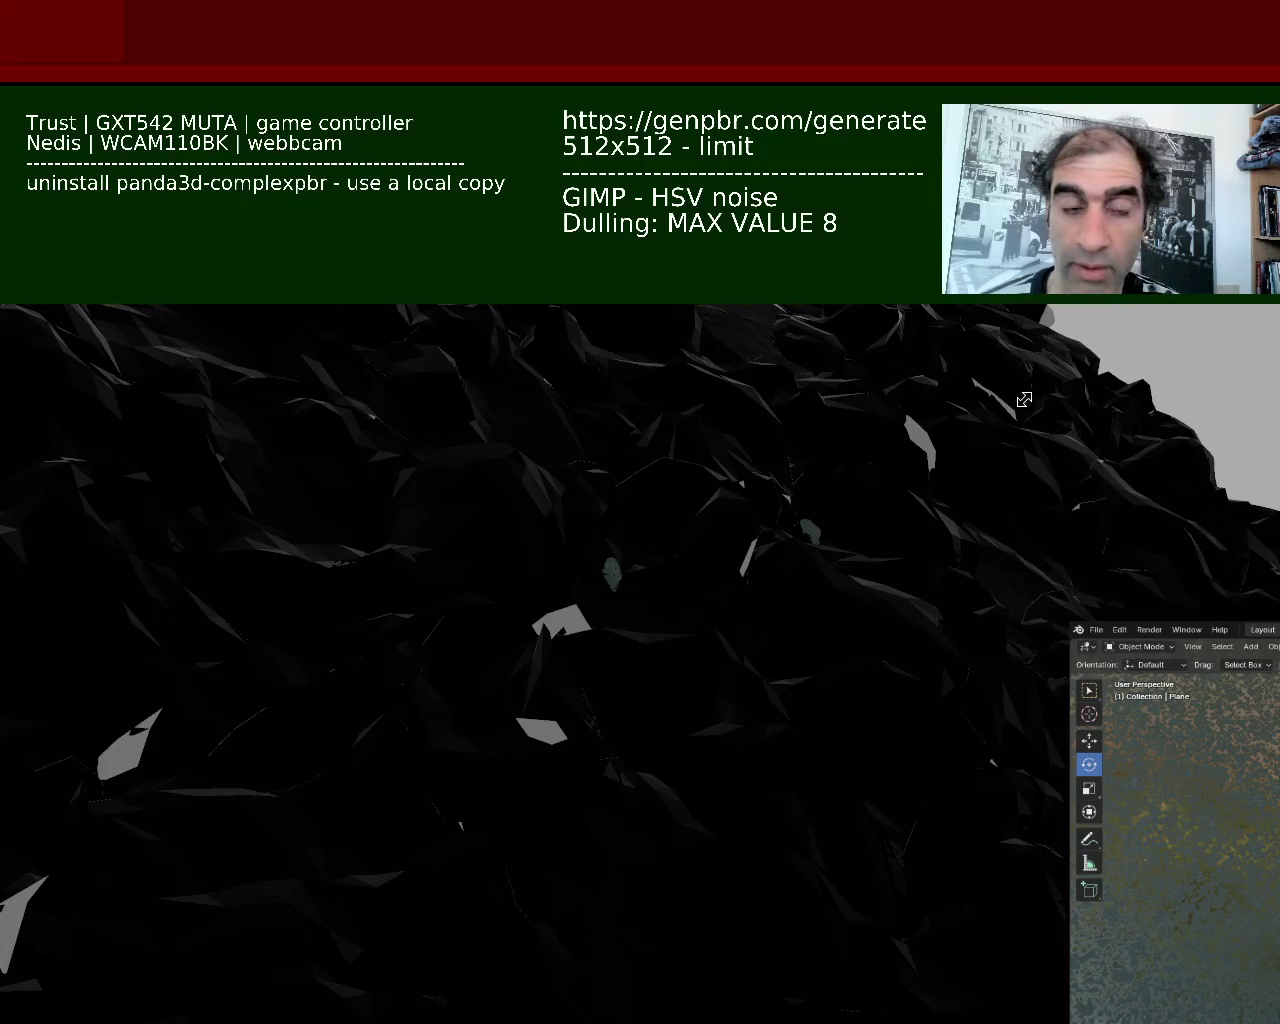
Shrink the relaunched terrain game window to uncover the main.py code
{"action": "mouse_move", "coordinate": [1024, 400]}
{"action": "left_mouse_down"}
{"action": "mouse_move", "coordinate": [722, 621]}
{"action": "mouse_move", "coordinate": [1014, 463]}
{"action": "left_mouse_up"}
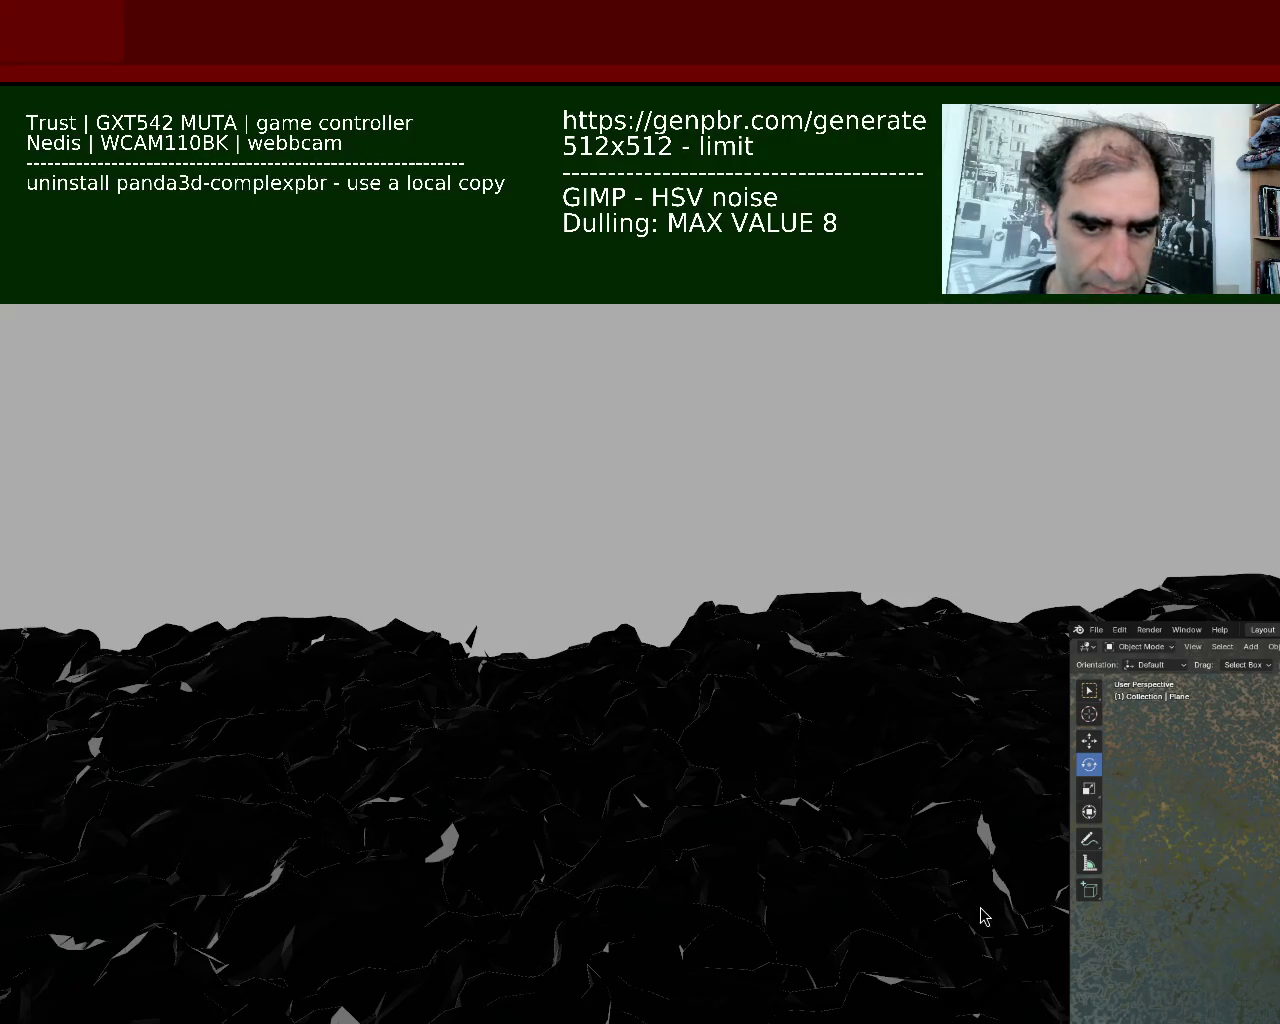
Quit and relaunch the terrain game to check the lighting, then quit it again
{"action": "key", "text": "Escape"}
{"action": "key", "text": "Up"}
{"action": "key", "text": "Return"}
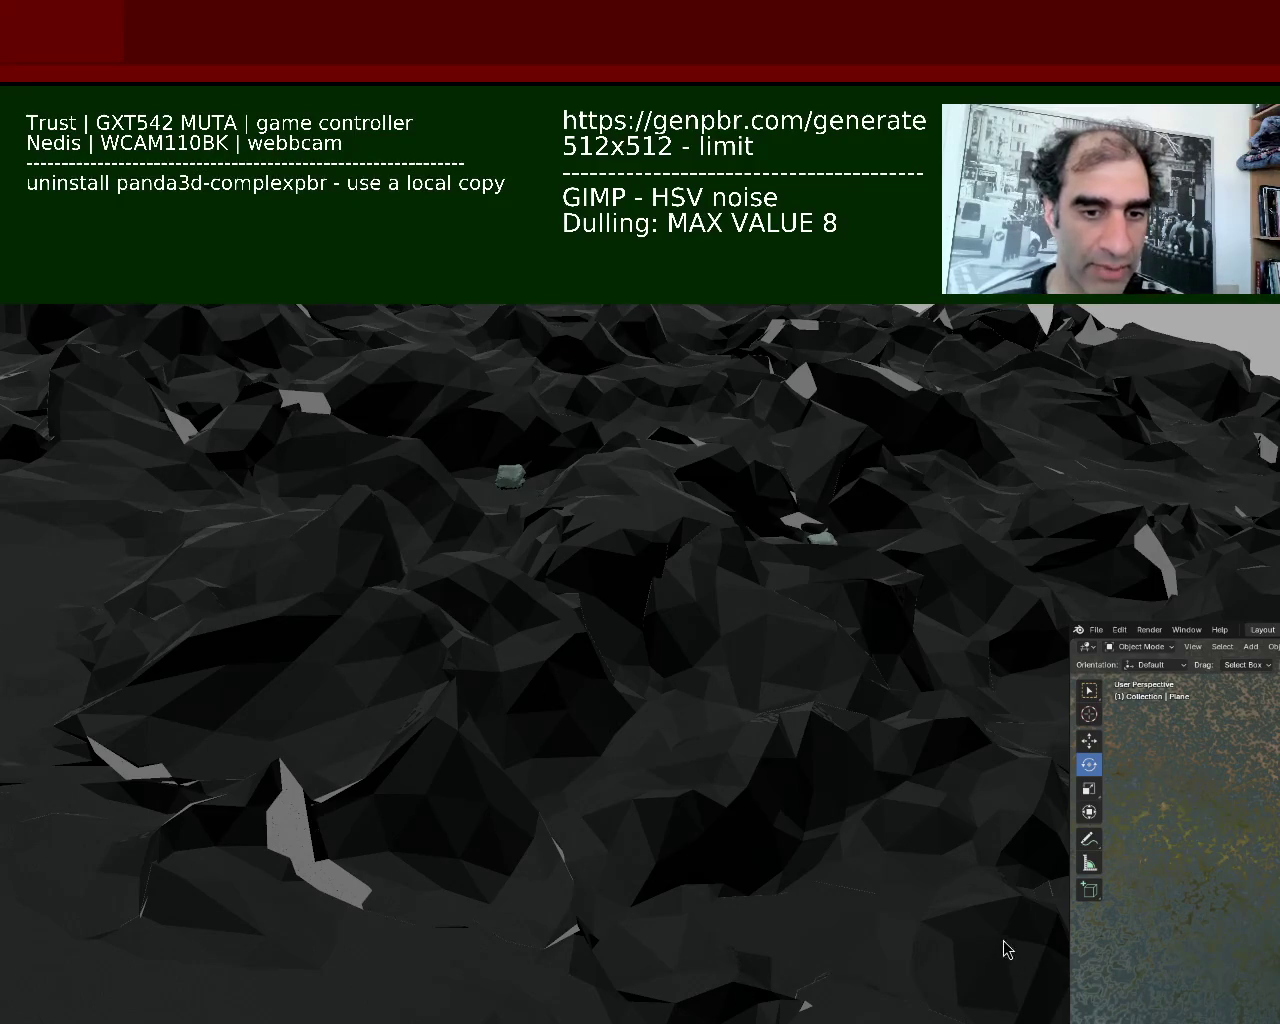
{"action": "key", "text": "Escape"}
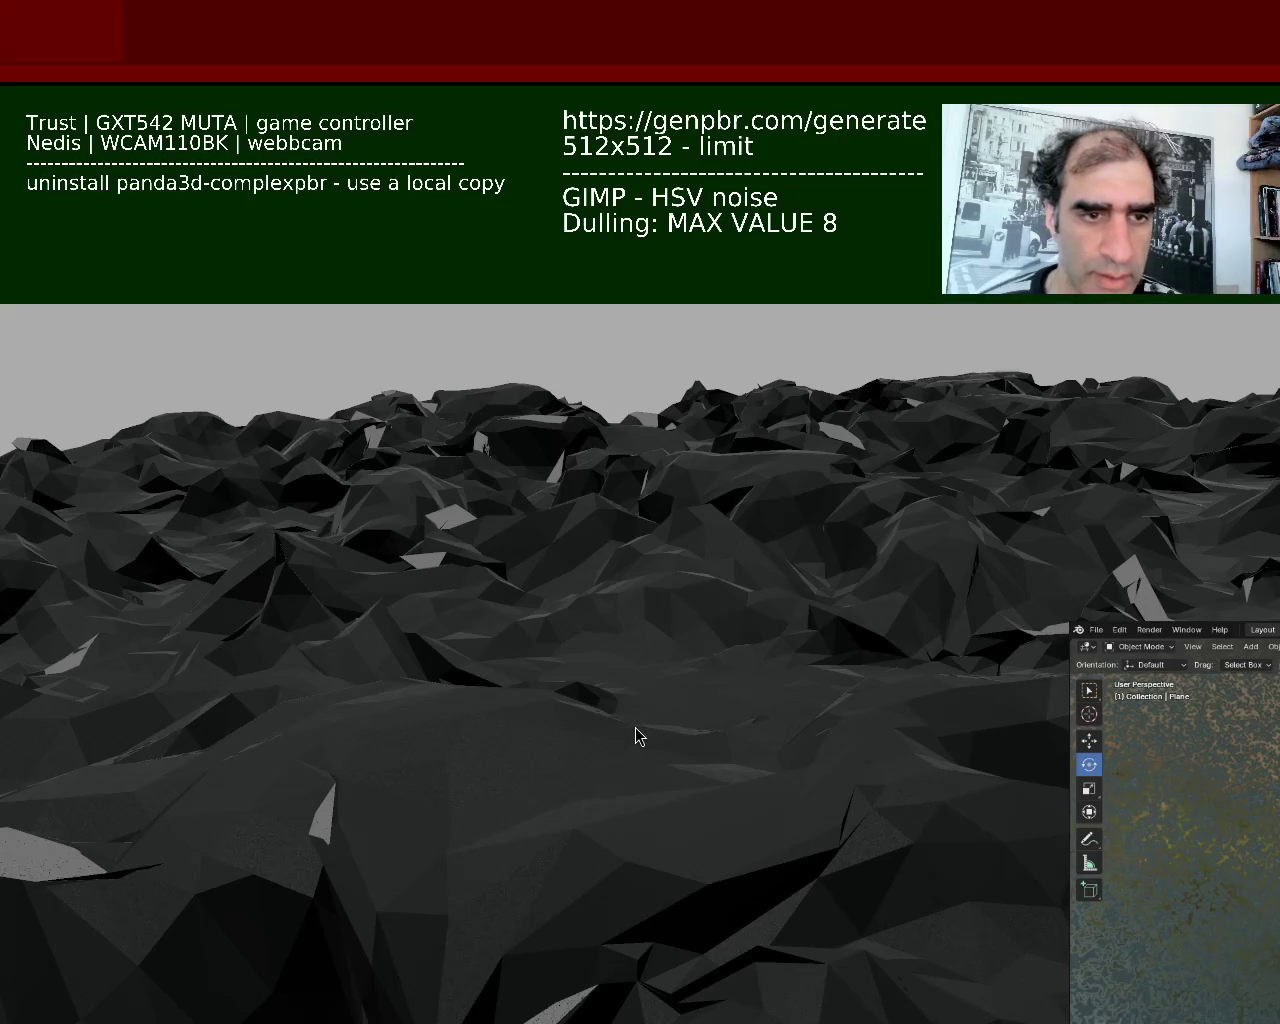
{"action": "key", "text": "Escape"}
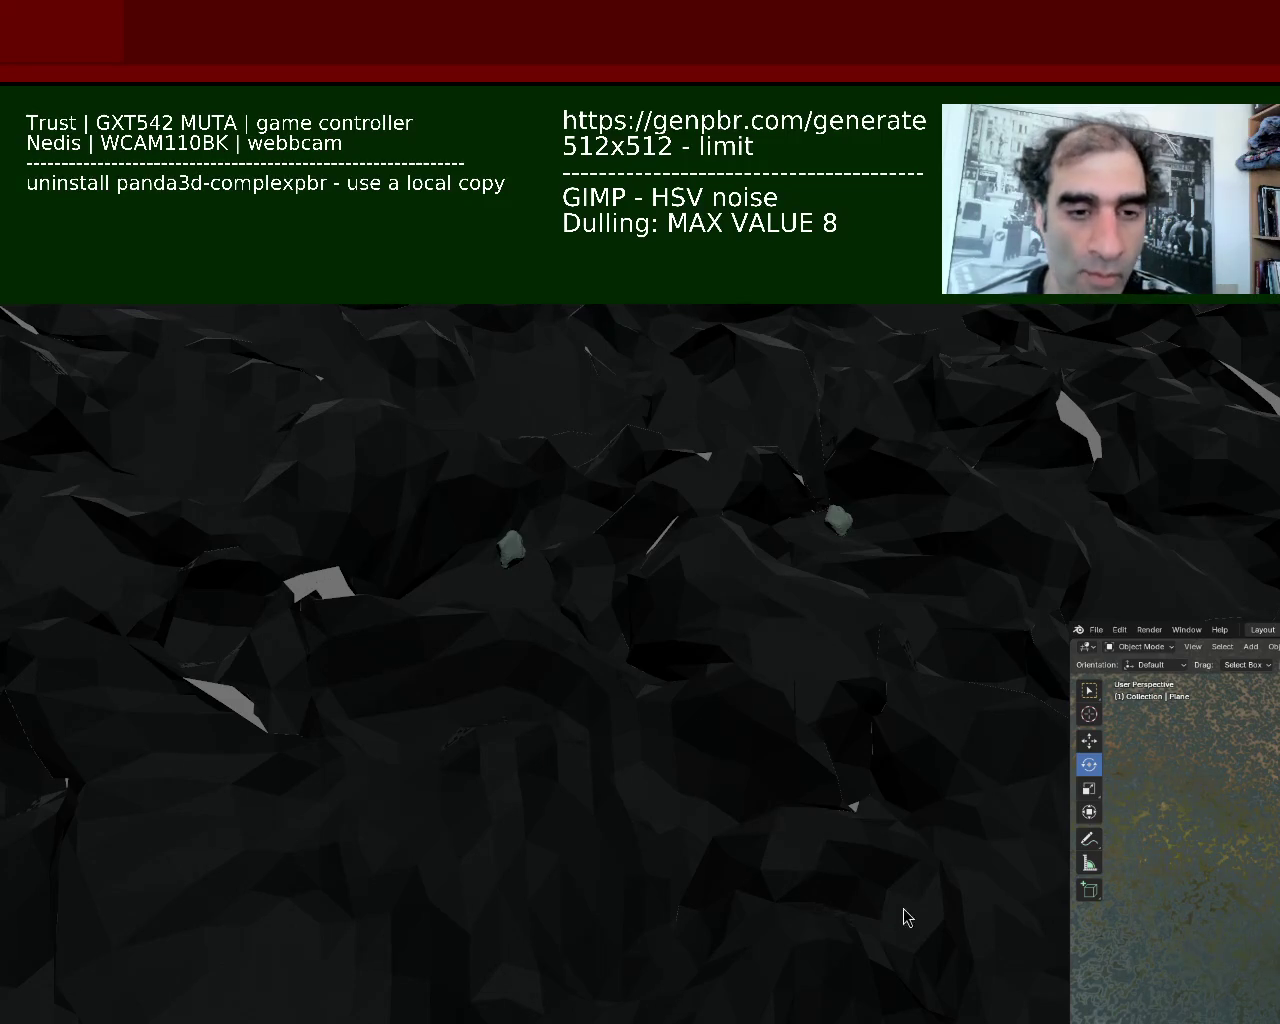
Swing the view across the dark terrain to check its lighting, then move the game aside
{"action": "key", "text": "Escape"}
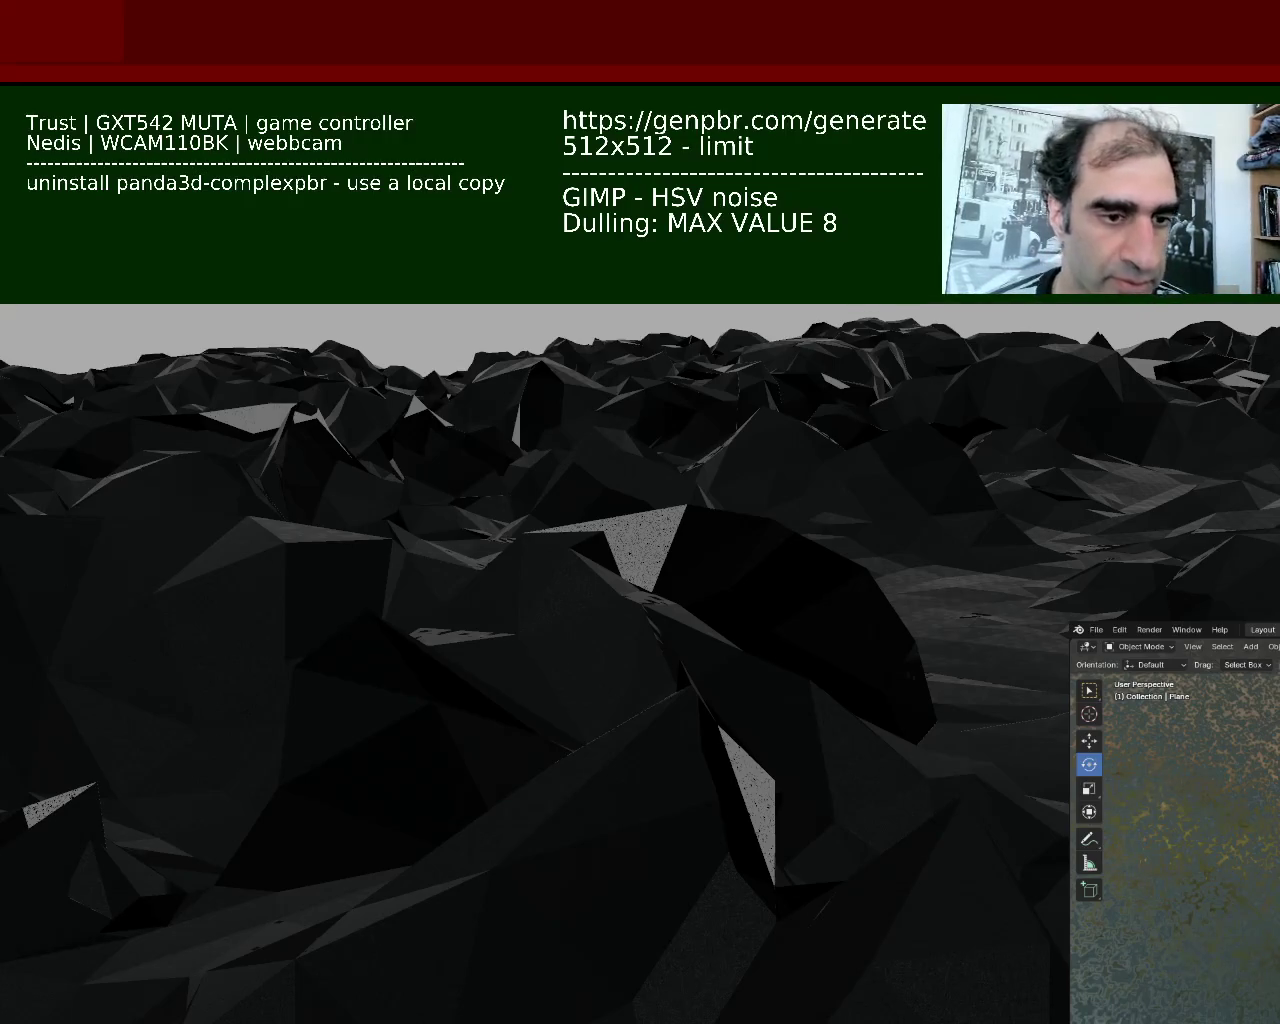
{"action": "mouse_move", "coordinate": [851, 766]}
{"action": "left_mouse_down"}
{"action": "mouse_move", "coordinate": [617, 628]}
{"action": "mouse_move", "coordinate": [683, 763]}
{"action": "mouse_move", "coordinate": [614, 817]}
{"action": "mouse_move", "coordinate": [538, 811]}
{"action": "mouse_move", "coordinate": [589, 806]}
{"action": "left_mouse_up"}
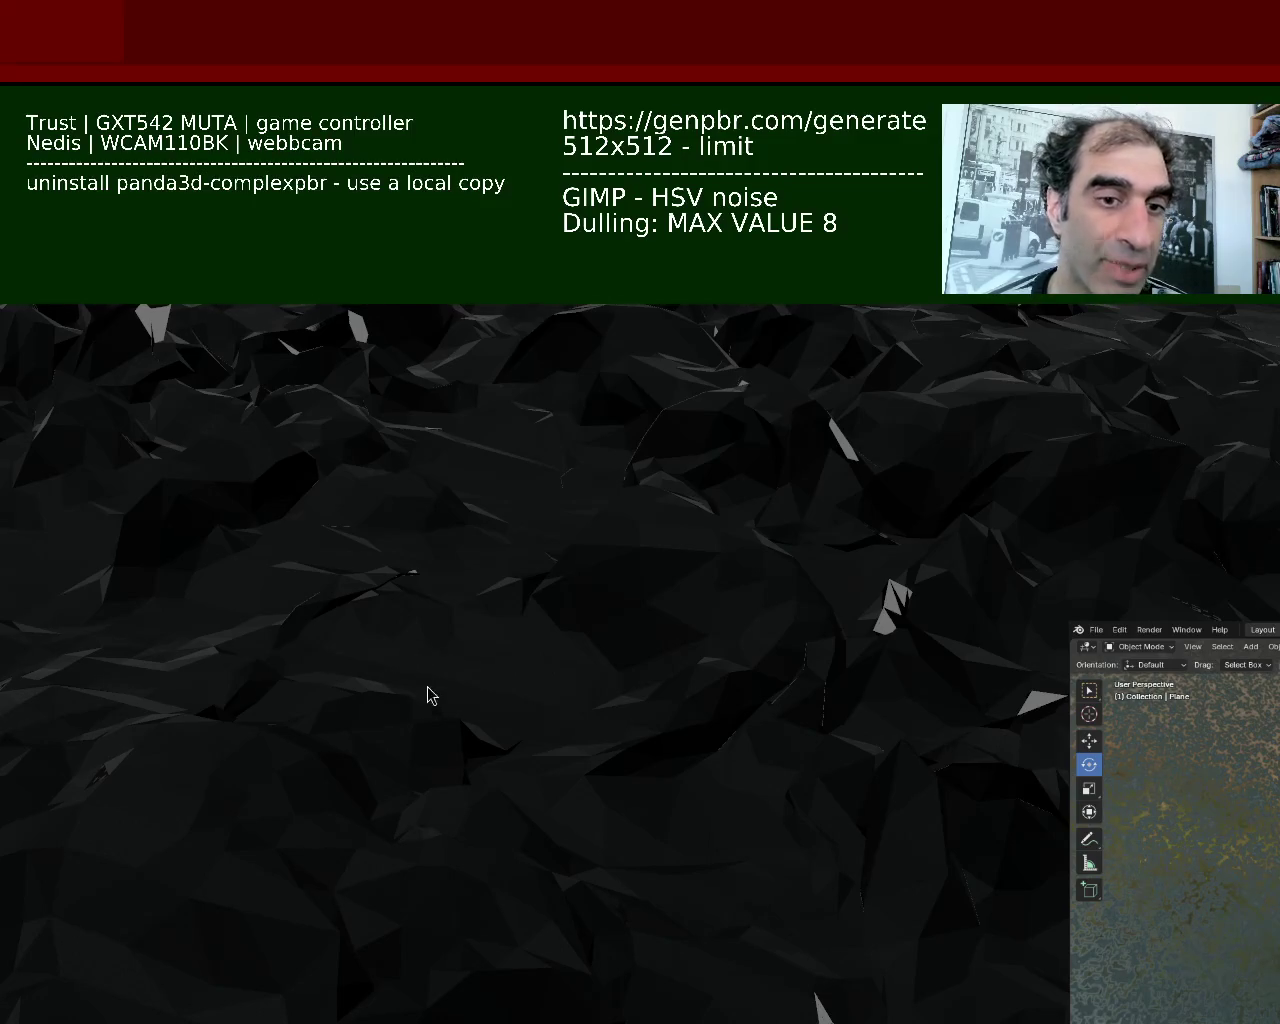
{"action": "key", "text": "Escape"}
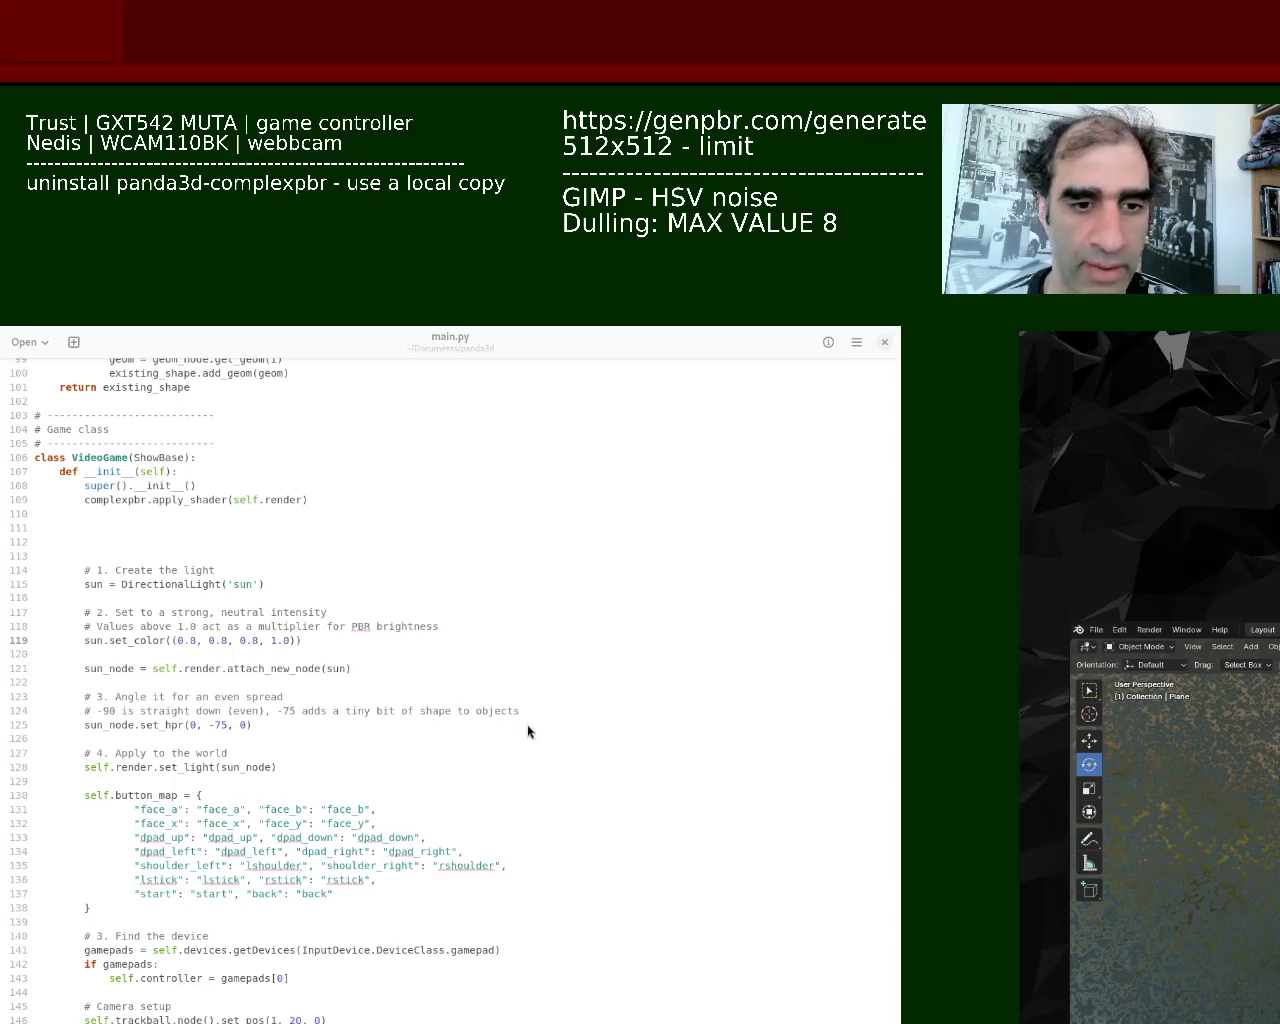
Focus main.py, scroll to line 119, and select the first 8 in sun.set_color((0.8, 0.8, 0.8, 1.0))
{"action": "left_click", "coordinate": [470, 665]}
{"action": "left_click_drag", "start_coordinate": [895, 410], "coordinate": [894, 521]}
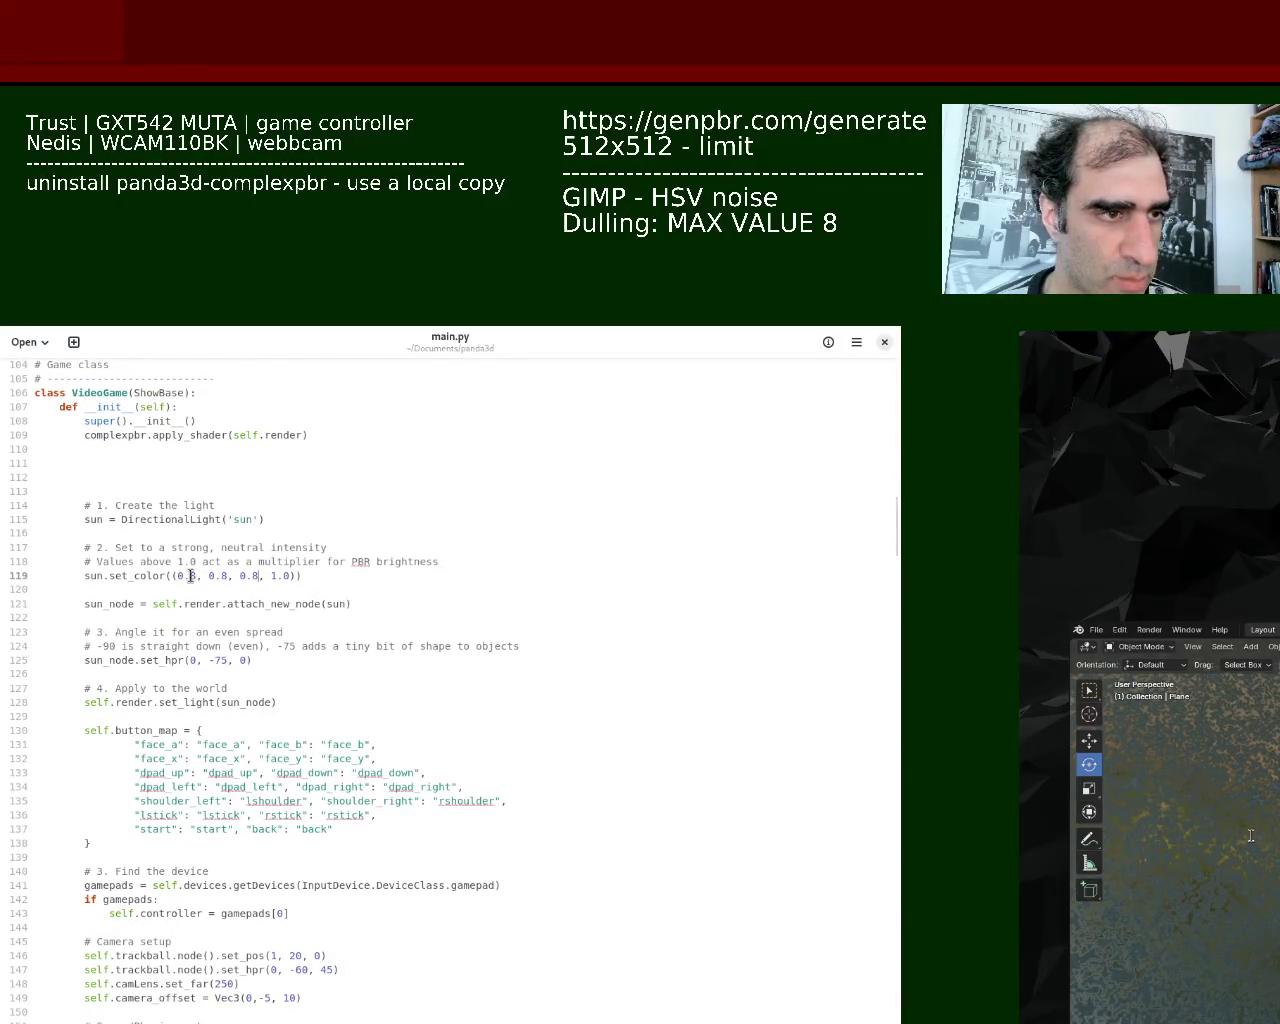
{"action": "left_click_drag", "start_coordinate": [190, 577], "coordinate": [200, 579]}
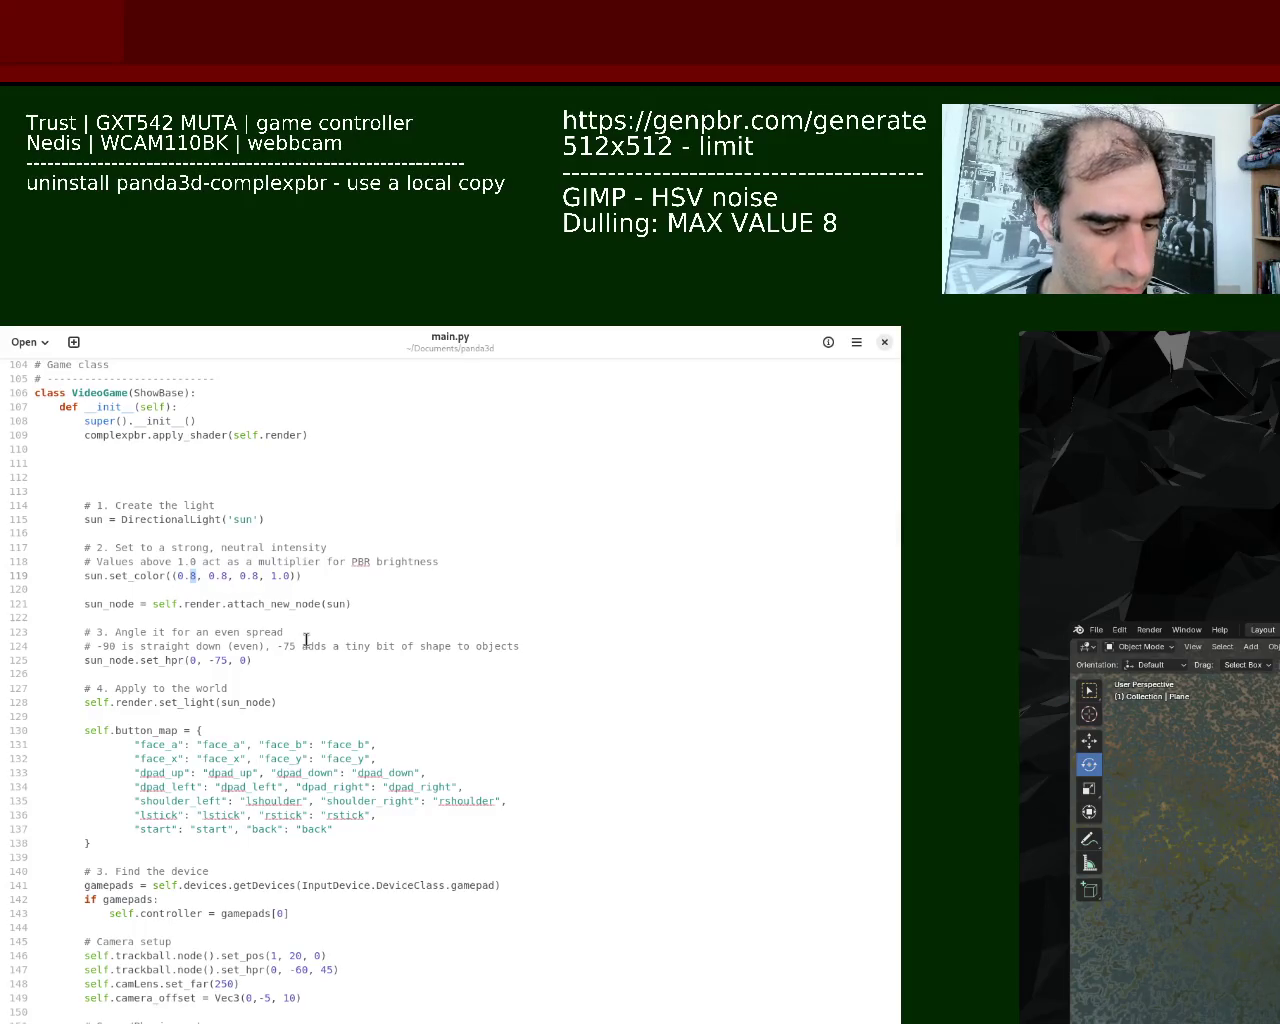
Replace the 0.8 sun colour values with 0.5 and save main.py
{"action": "type", "text": "5"}
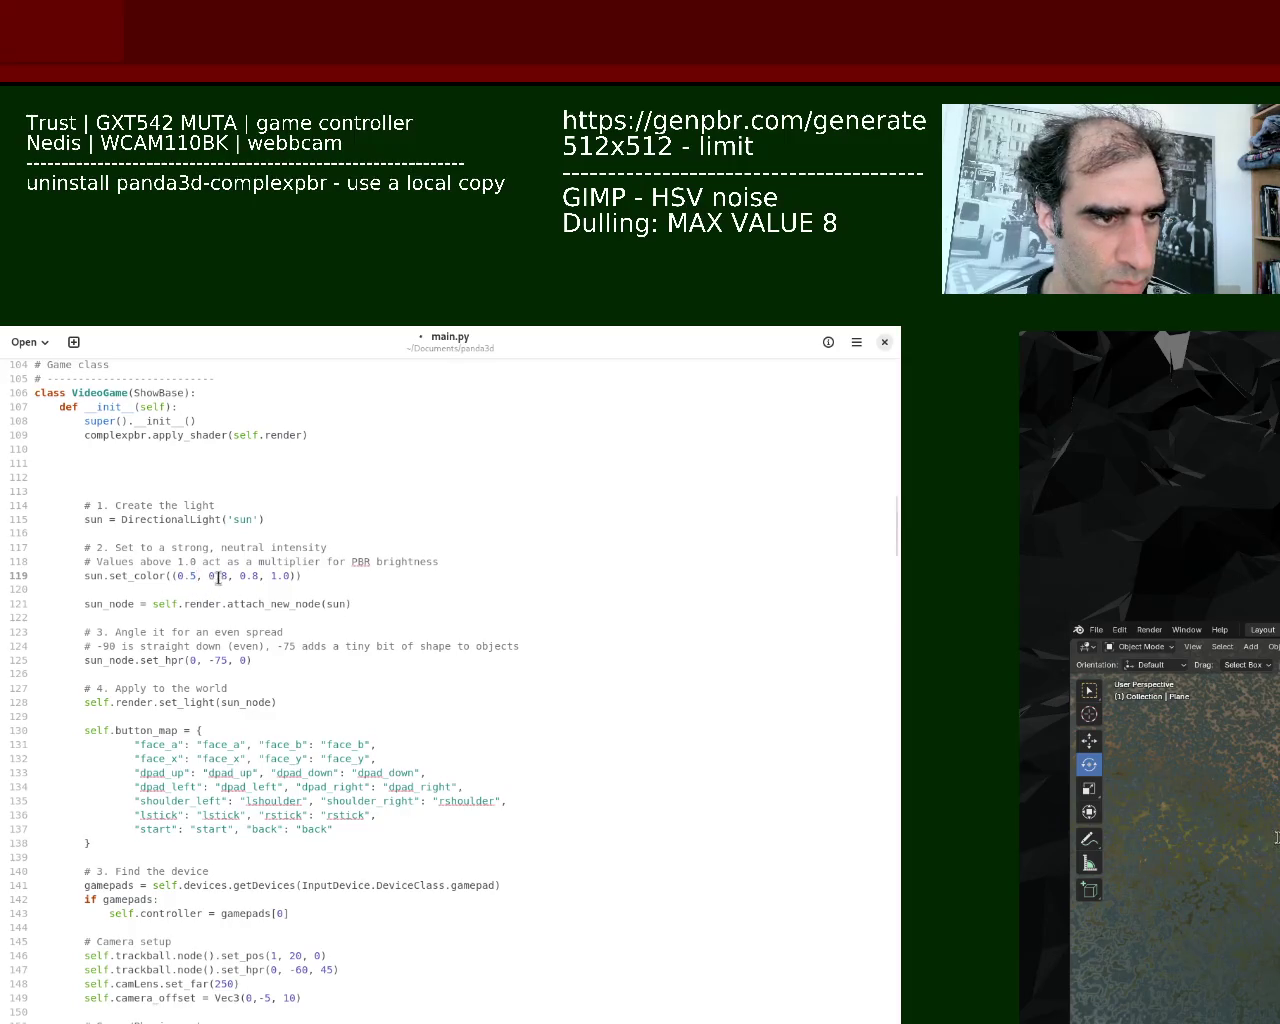
{"action": "left_click_drag", "start_coordinate": [221, 577], "coordinate": [232, 579]}
{"action": "left_click", "coordinate": [225, 580]}
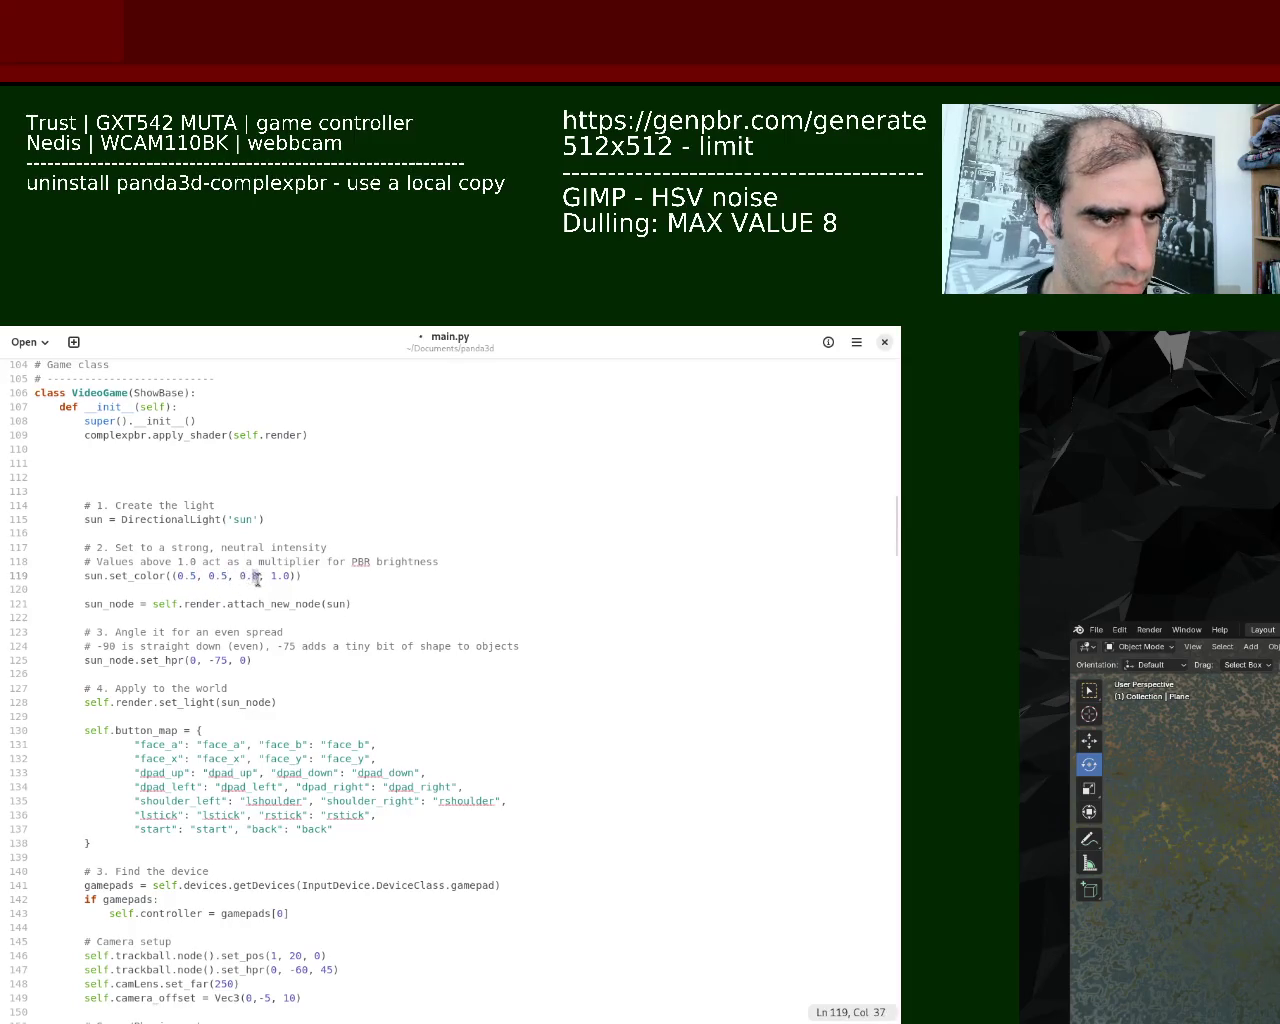
{"action": "key", "text": "ctrl+s"}
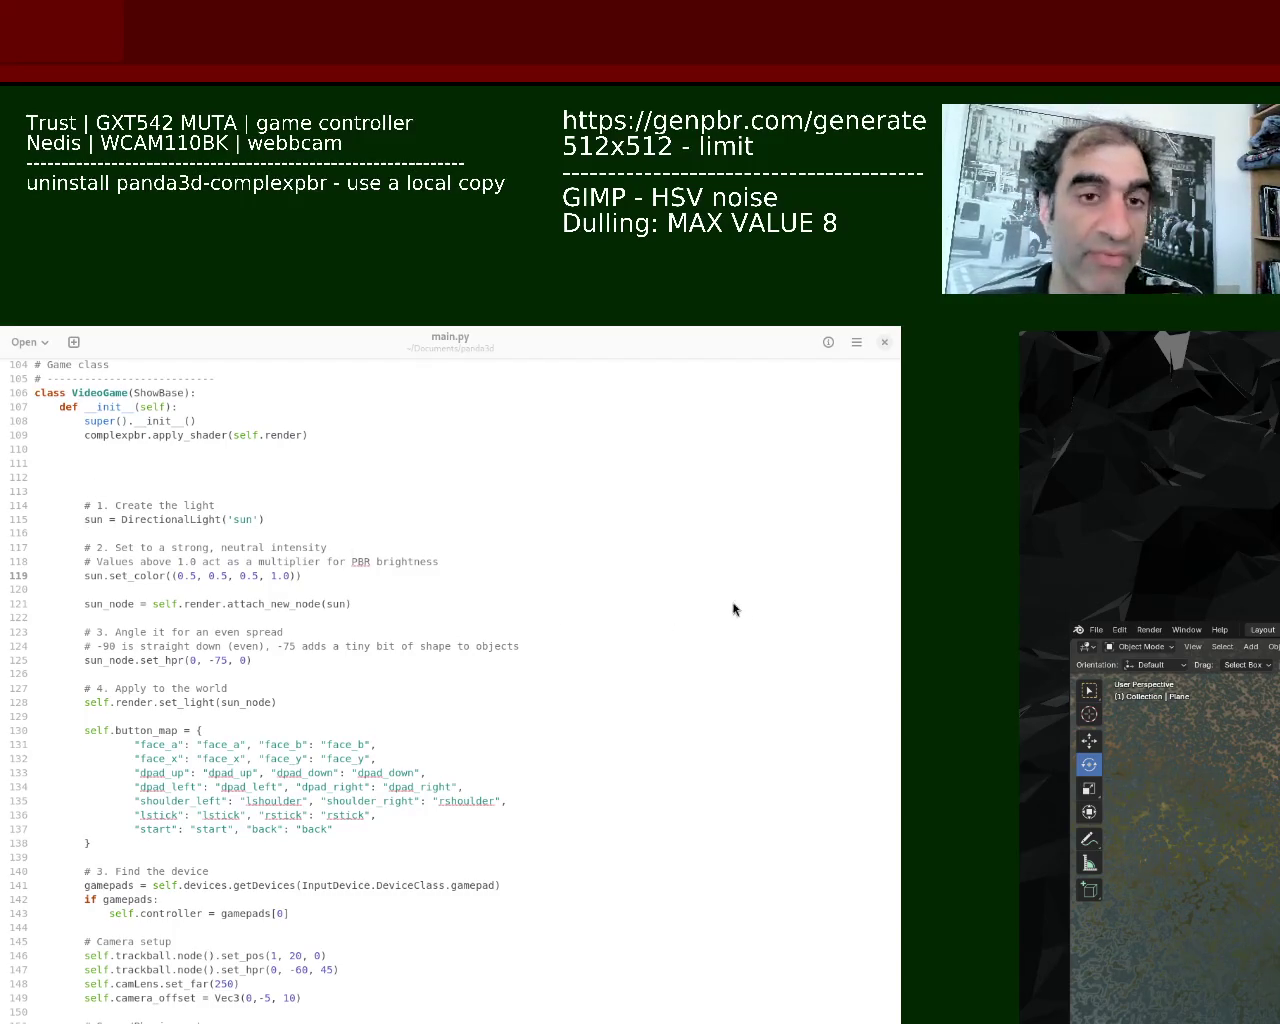
Reposition the game window beside main.py, close the game, and move its window over the editor
{"action": "mouse_move", "coordinate": [697, 601]}
{"action": "left_mouse_down"}
{"action": "mouse_move", "coordinate": [671, 403]}
{"action": "mouse_move", "coordinate": [449, 503]}
{"action": "mouse_move", "coordinate": [503, 575]}
{"action": "mouse_move", "coordinate": [606, 575]}
{"action": "left_mouse_up"}
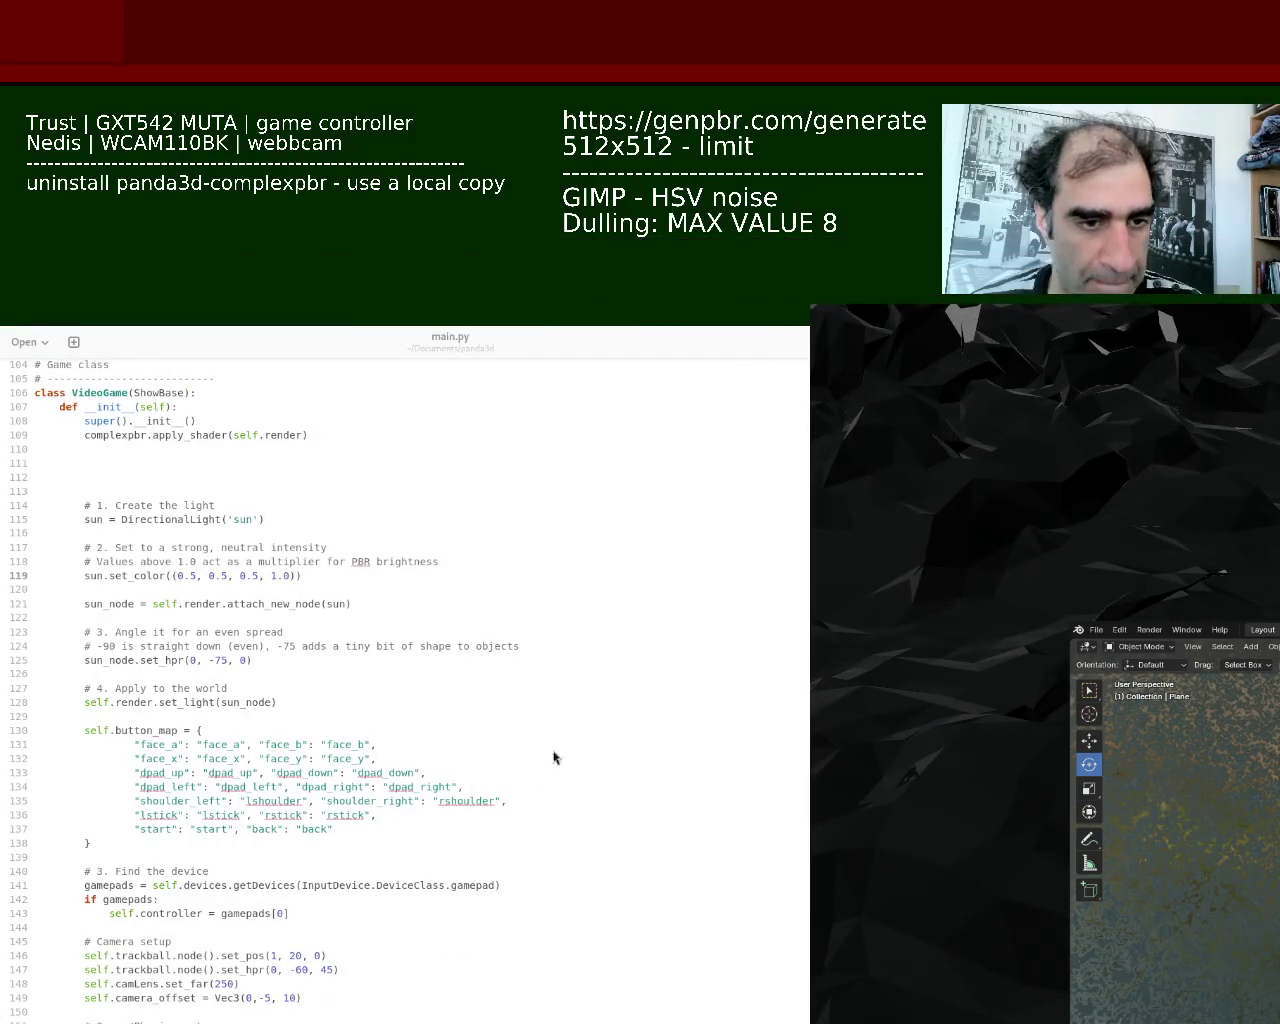
{"action": "key", "text": "Escape"}
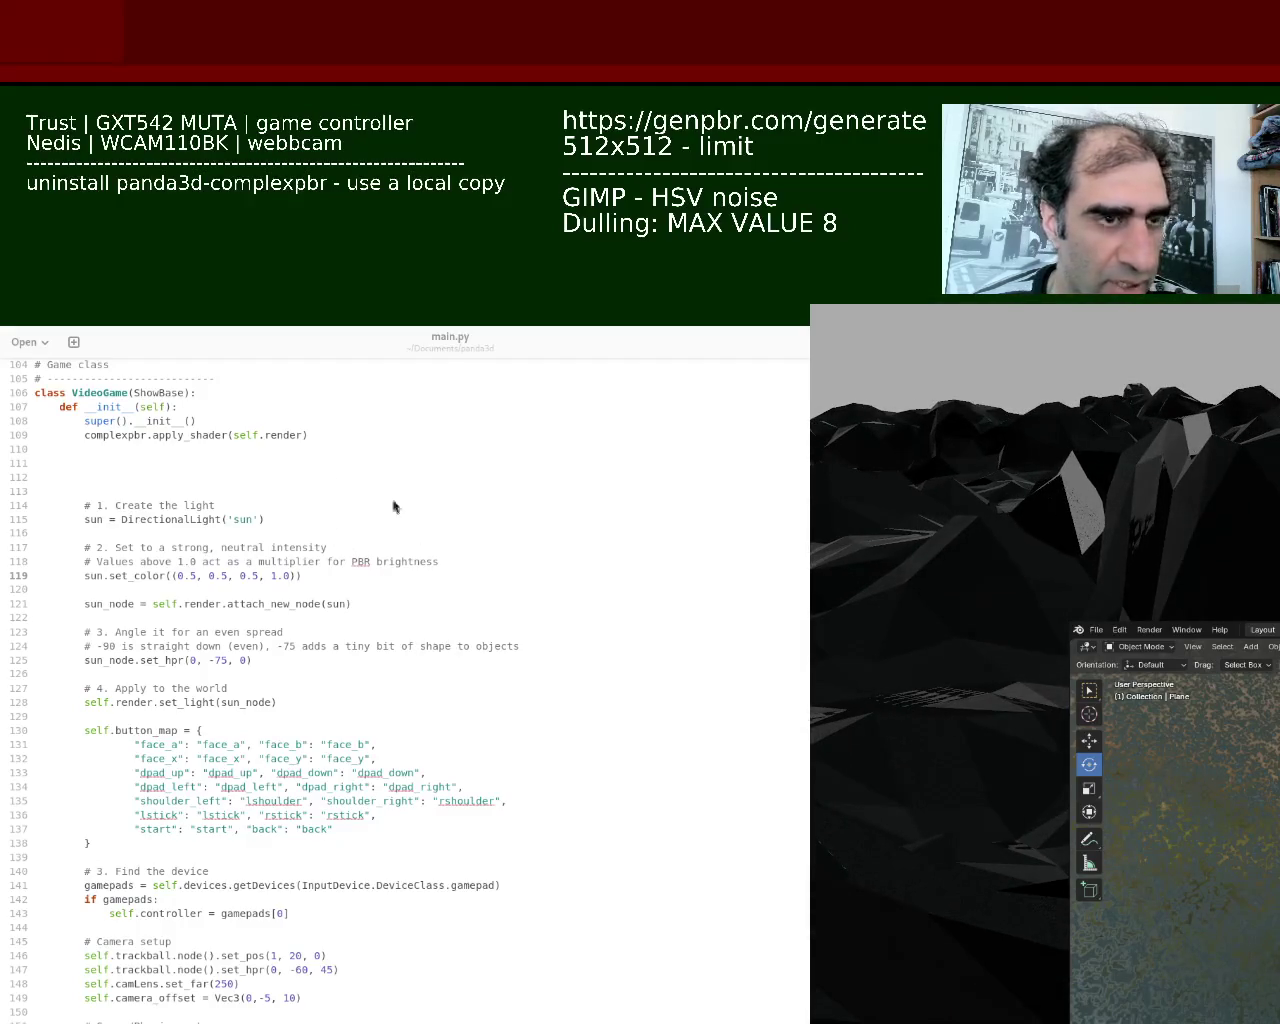
{"action": "key", "text": "alt+F7"}
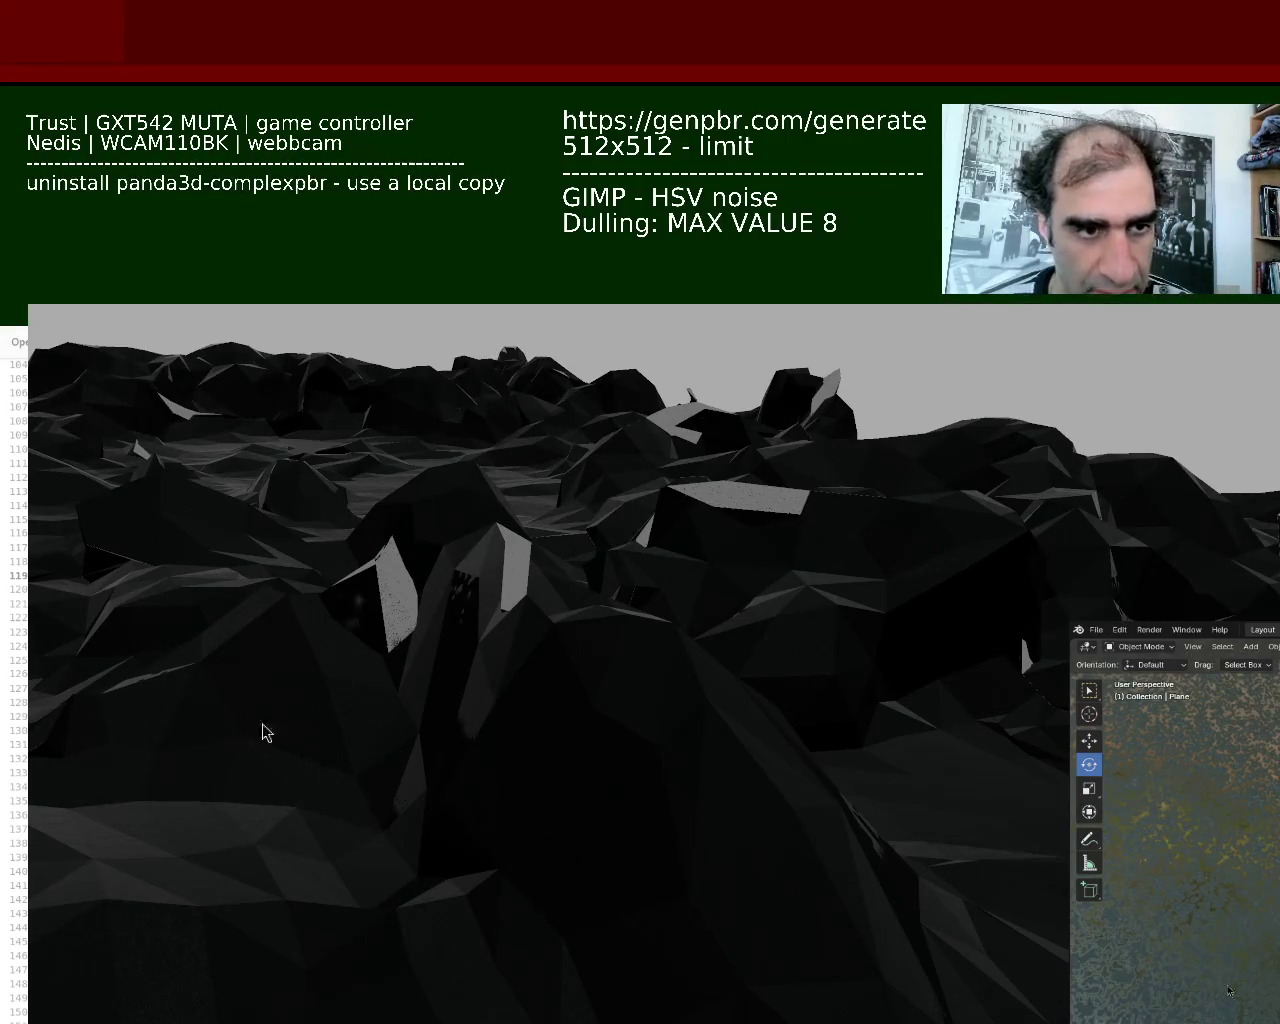
Move the Panda3D game window aside so main.py's lighting code shows again
{"action": "key", "text": "Escape"}
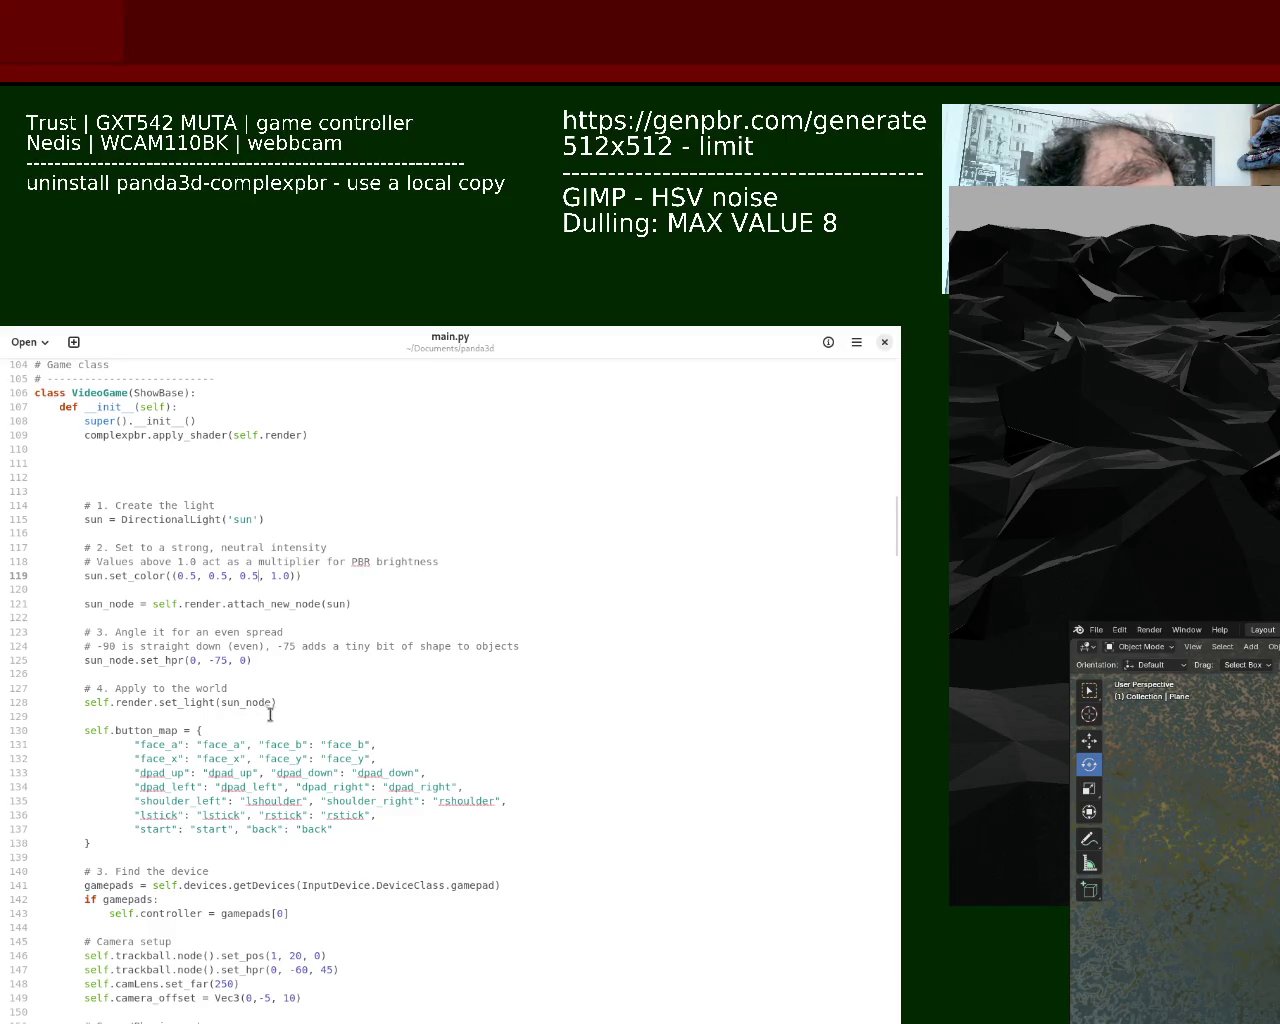
Change sun.set_color on line 119 to (0.3, 0.3, 0.3, 1.0) and save main.py
{"action": "left_click", "coordinate": [193, 580]}
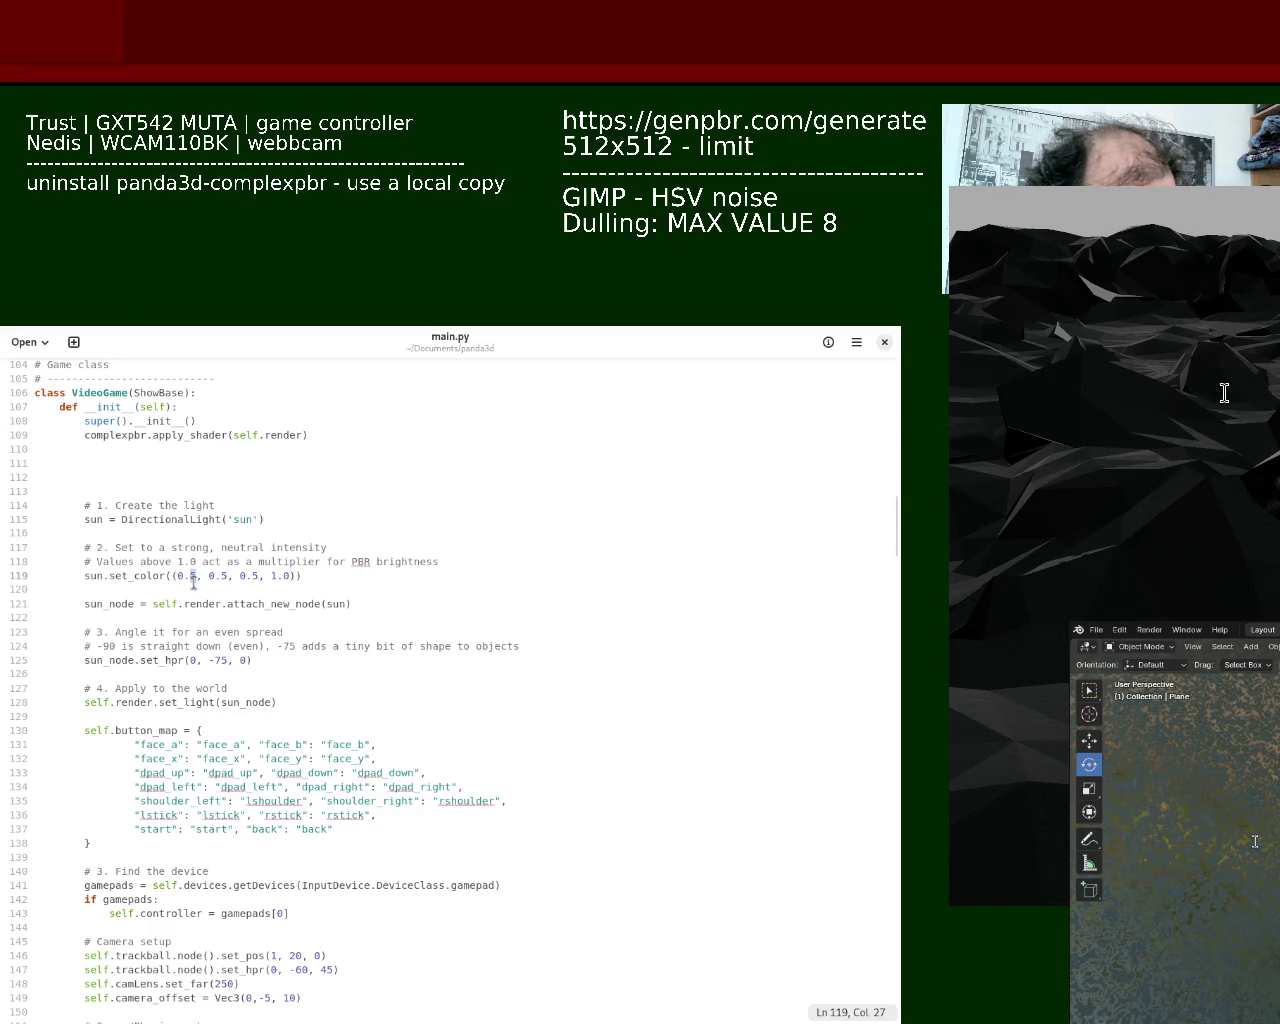
{"action": "key", "text": "BackSpace"}
{"action": "type", "text": "3"}
{"action": "left_click", "coordinate": [224, 581]}
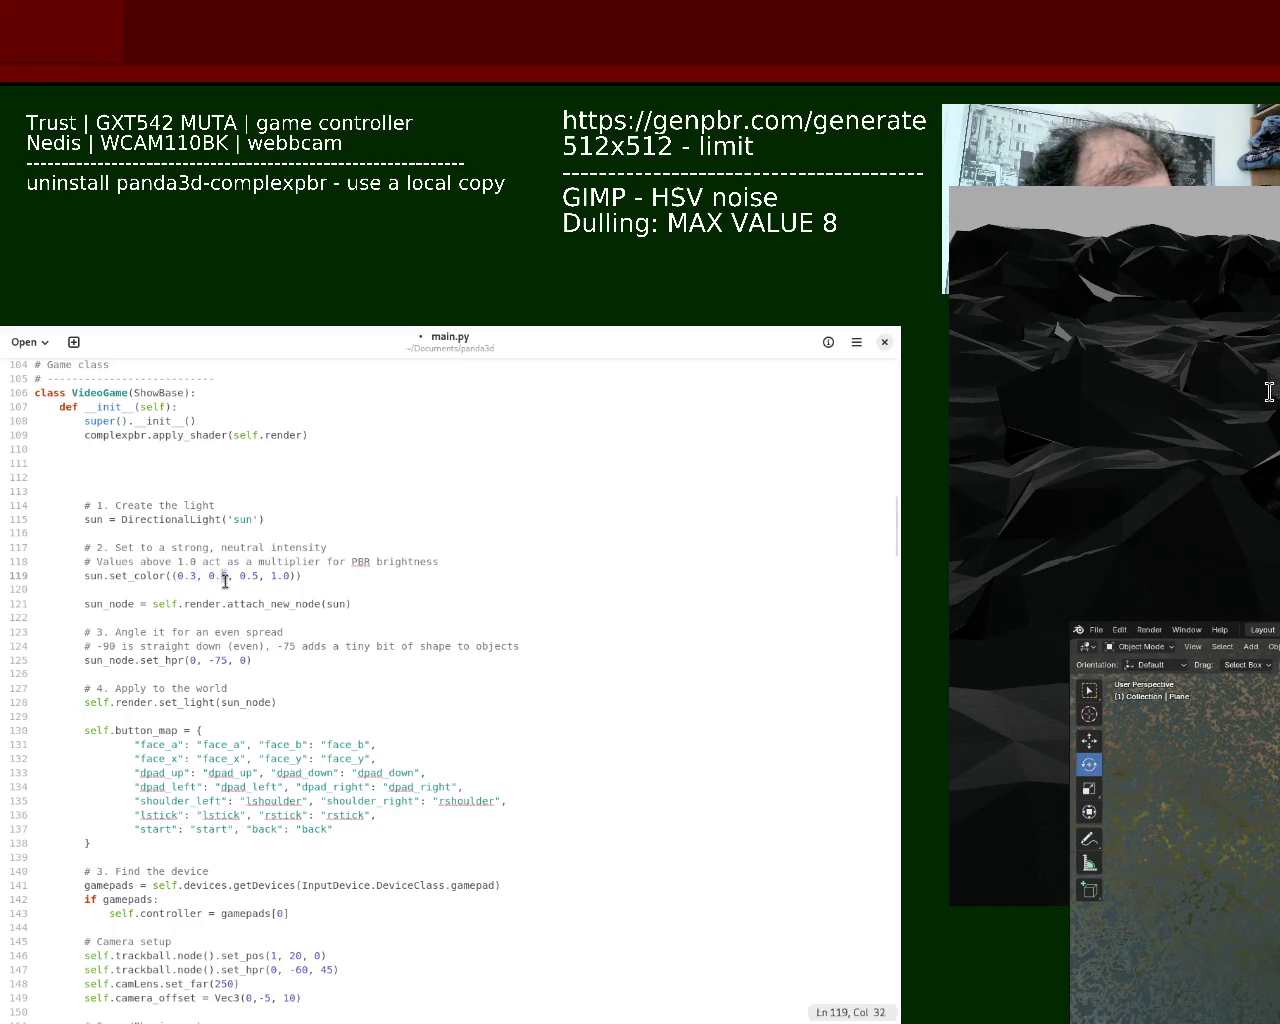
{"action": "key", "text": "BackSpace"}
{"action": "type", "text": "3"}
{"action": "left_click", "coordinate": [257, 579]}
{"action": "key", "text": "BackSpace"}
{"action": "type", "text": "3"}
{"action": "key", "text": "ctrl+s"}
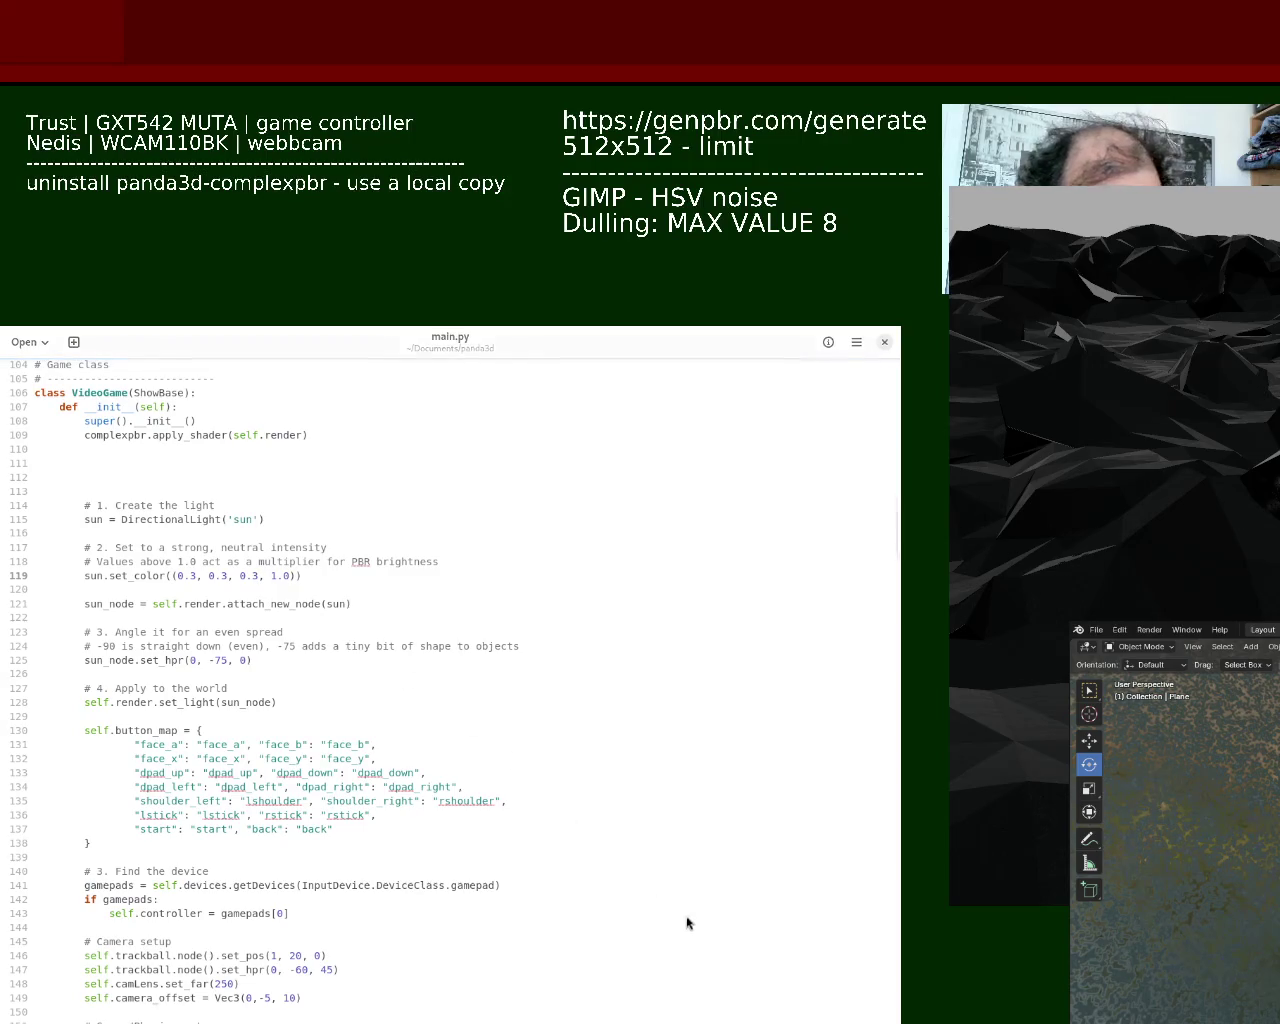
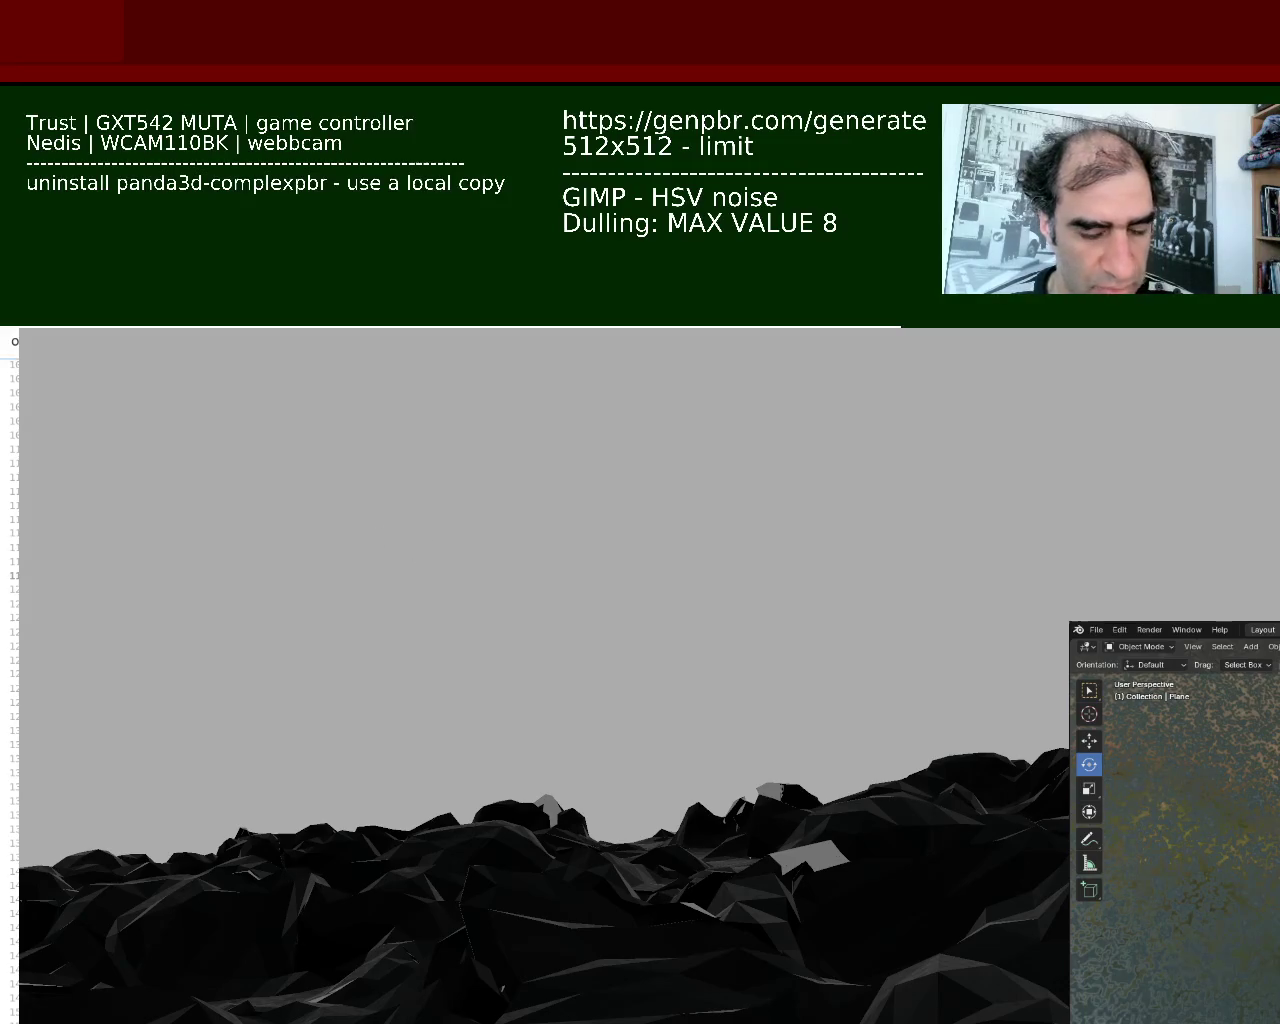
Close the running game, then move the camera forward into the relaunched dark rocky terrain
{"action": "key", "text": "Escape"}
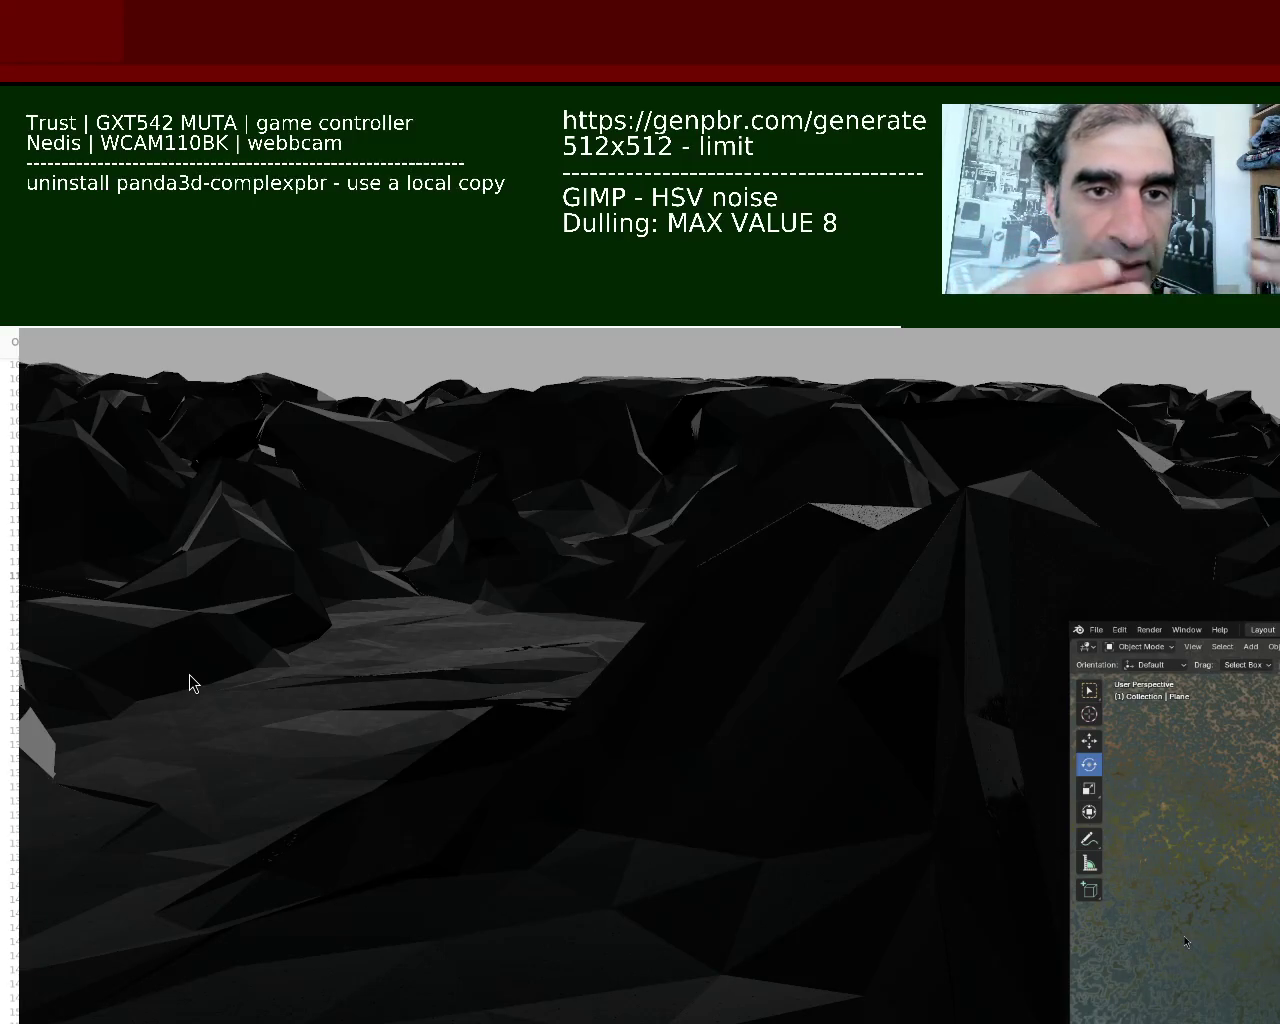
{"action": "mouse_move", "coordinate": [191, 680]}
{"action": "left_mouse_down"}
{"action": "mouse_move", "coordinate": [723, 700]}
{"action": "mouse_move", "coordinate": [851, 743]}
{"action": "mouse_move", "coordinate": [880, 880]}
{"action": "left_mouse_up"}
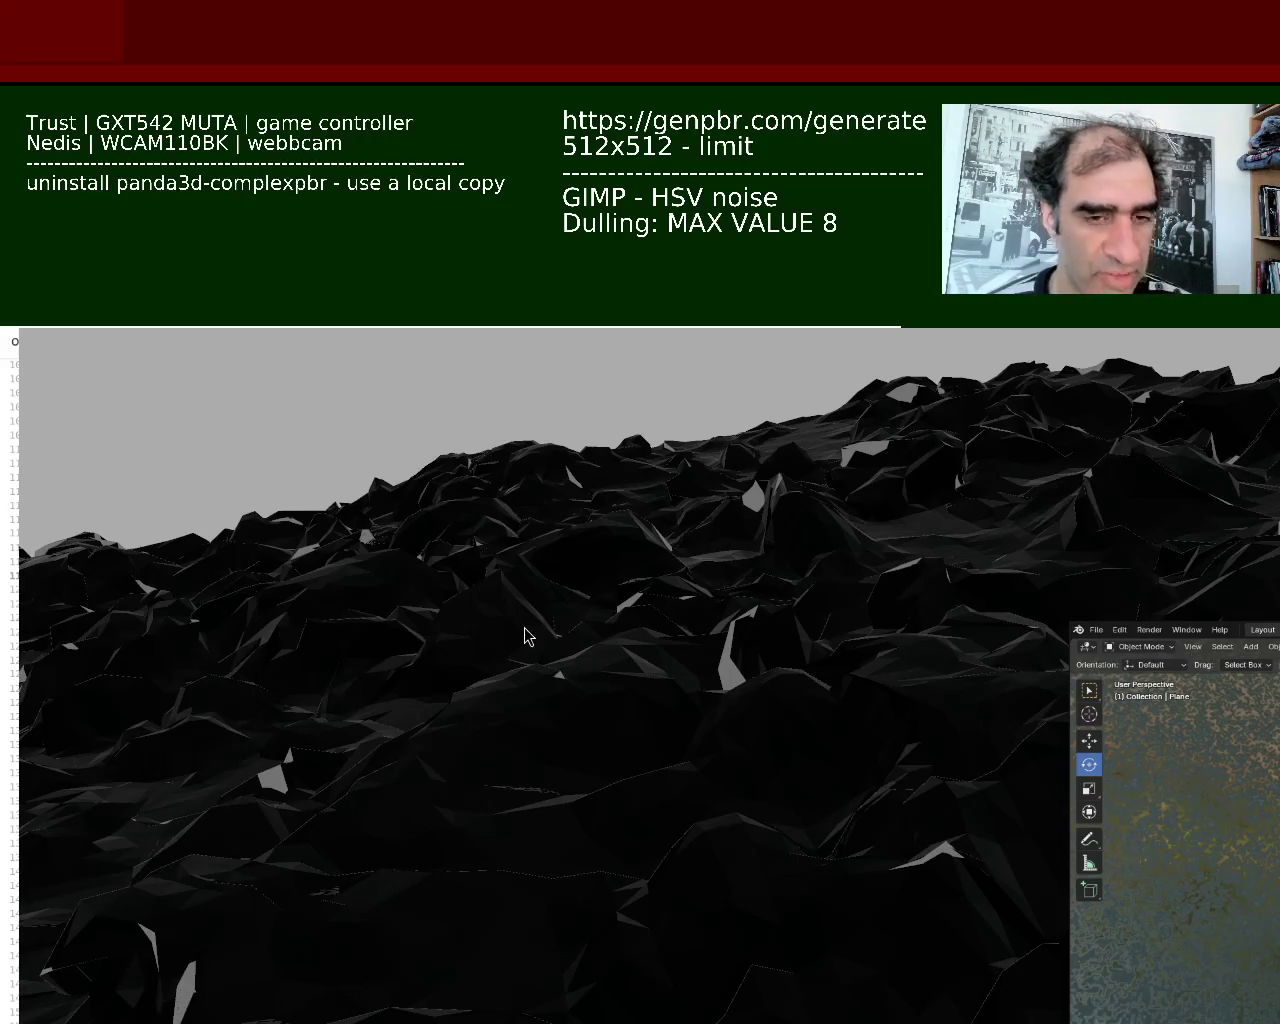
Close the Panda3D game window to return to the main.py code
{"action": "key", "text": "Escape"}
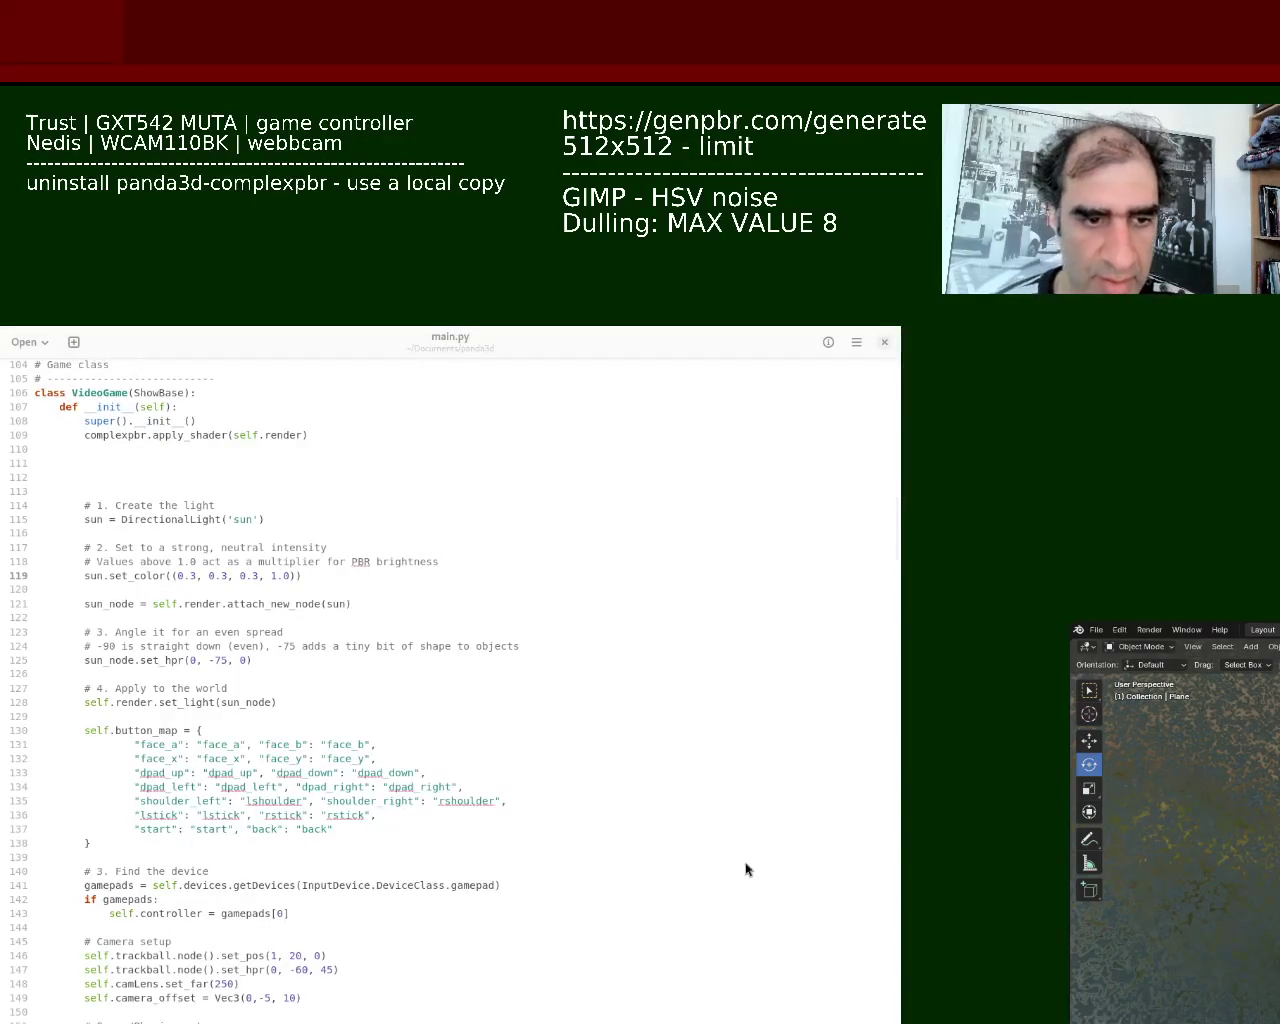
Rerun main.py to relaunch the darker, glossy terrain and drag the game window upward
{"action": "key", "text": "Up"}
{"action": "key", "text": "Return"}
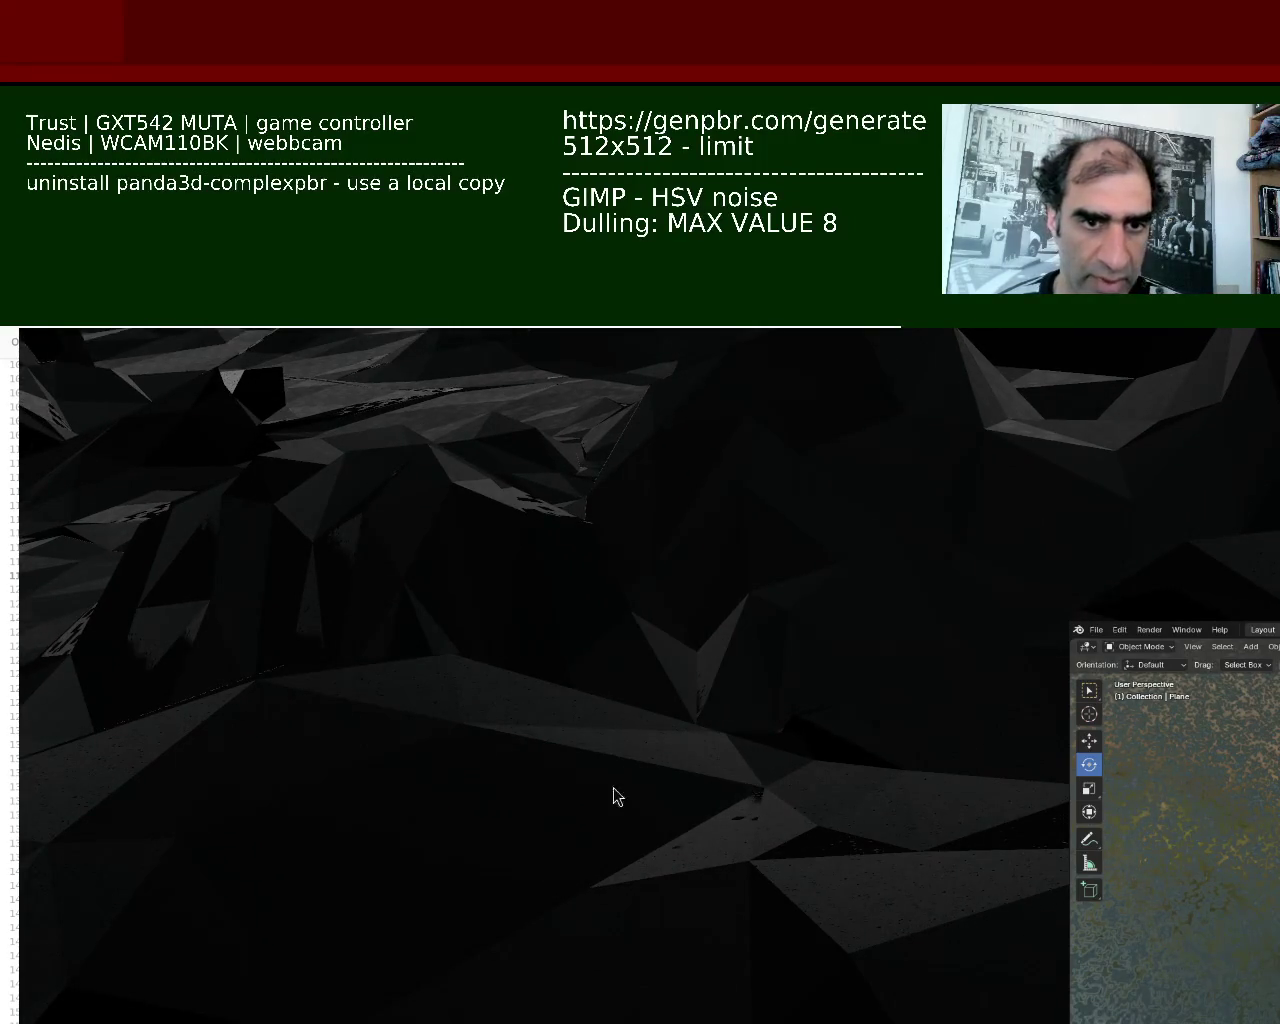
{"action": "mouse_move", "coordinate": [416, 776]}
{"action": "left_mouse_down"}
{"action": "mouse_move", "coordinate": [483, 729]}
{"action": "mouse_move", "coordinate": [451, 277]}
{"action": "mouse_move", "coordinate": [455, 386]}
{"action": "left_mouse_up"}
Raise the Panda3D game window above Blender and shift it slightly on screen
{"action": "left_click", "coordinate": [375, 988]}
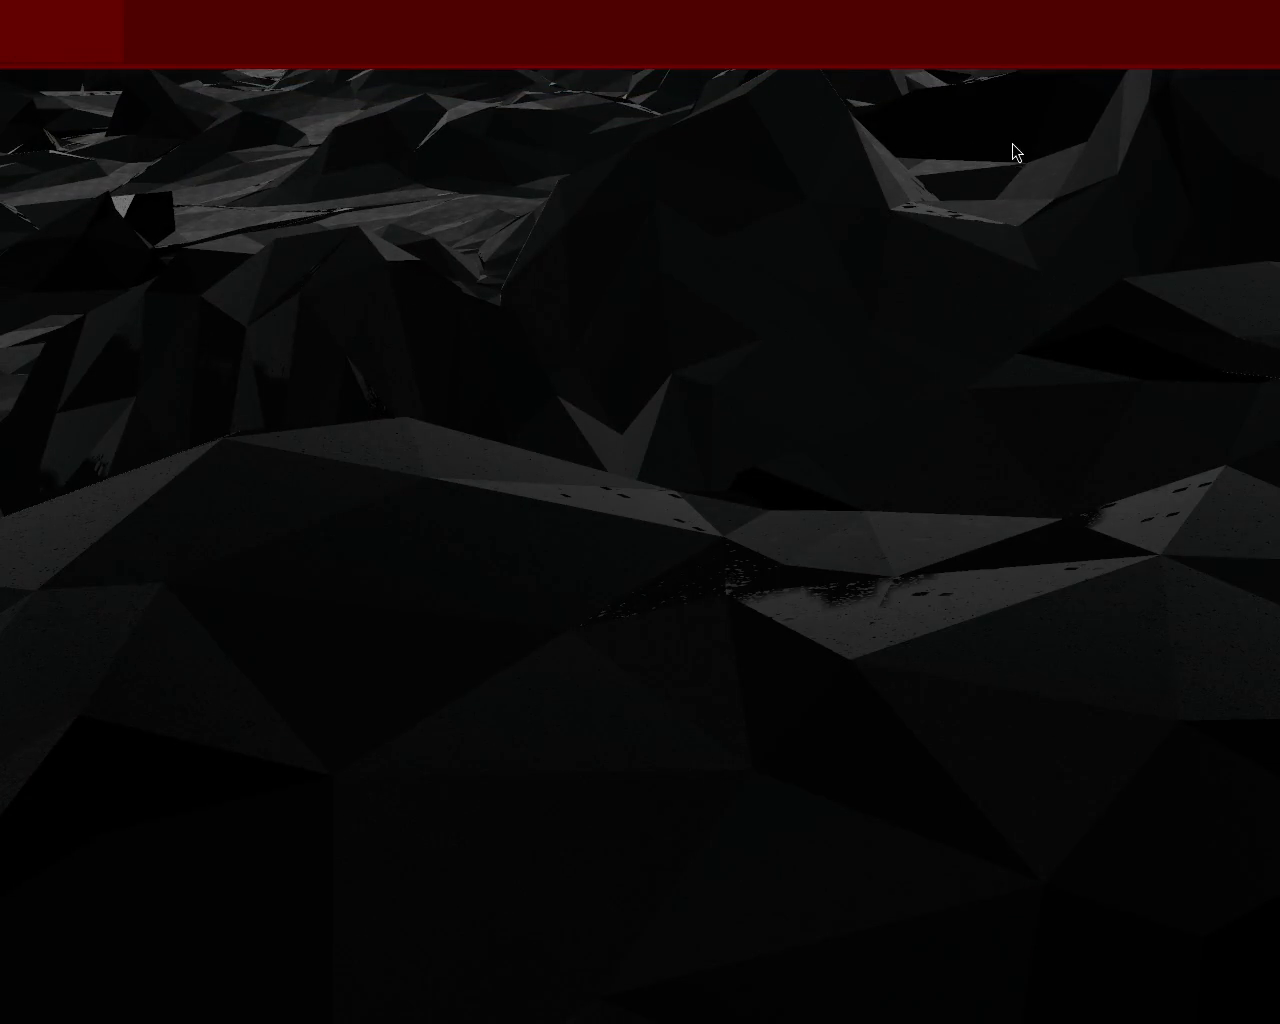
{"action": "mouse_move", "coordinate": [1021, 152]}
{"action": "left_mouse_down"}
{"action": "mouse_move", "coordinate": [971, 177]}
{"action": "mouse_move", "coordinate": [766, 386]}
{"action": "mouse_move", "coordinate": [991, 140]}
{"action": "mouse_move", "coordinate": [1068, 131]}
{"action": "mouse_move", "coordinate": [1029, 145]}
{"action": "mouse_move", "coordinate": [630, 465]}
{"action": "left_mouse_up"}
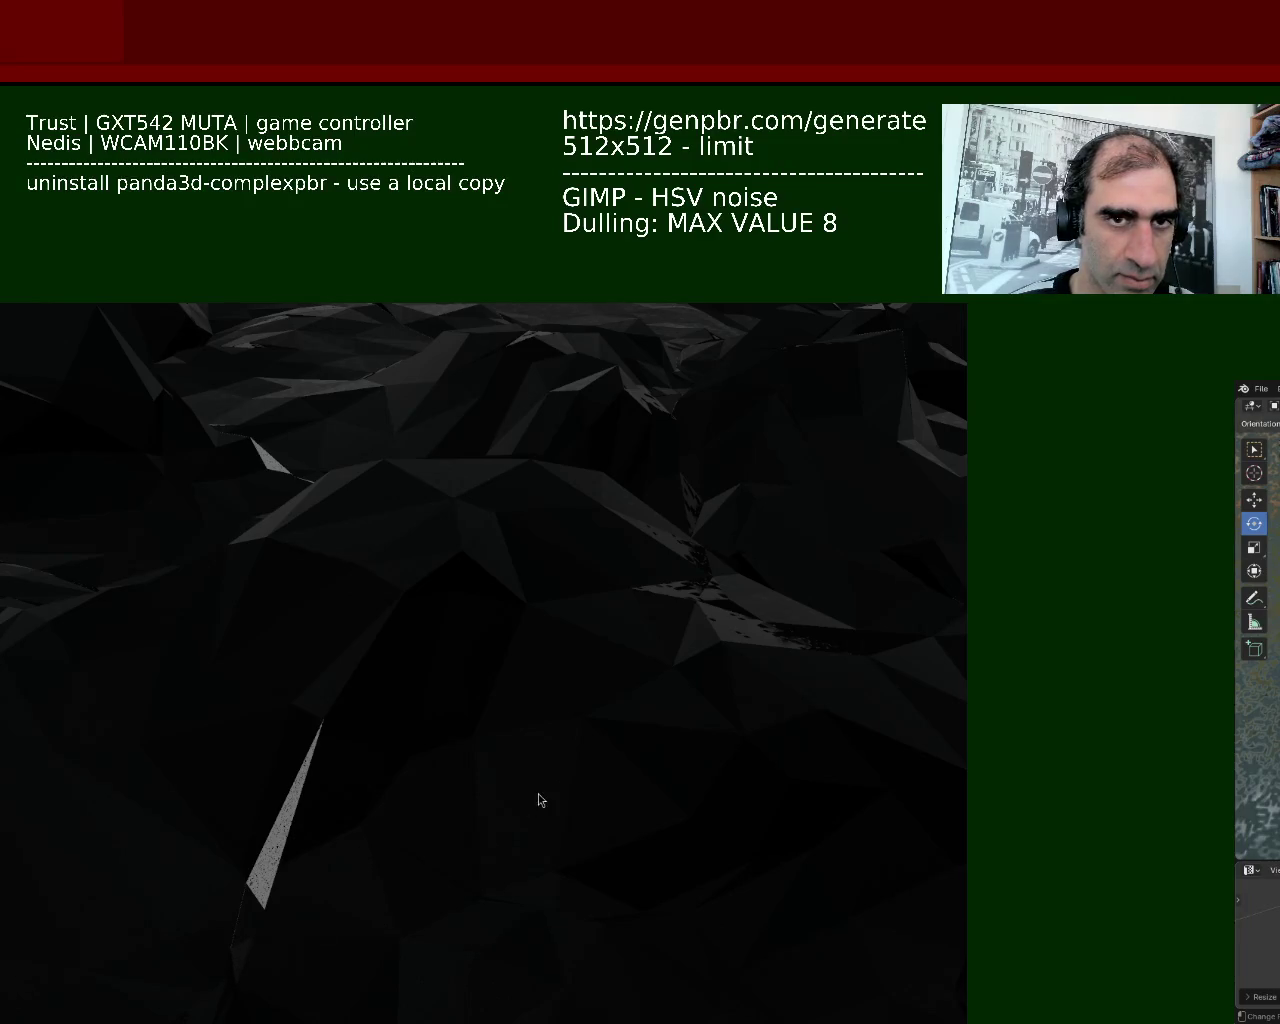
Switch to the terminal running main.py with Alt+Tab
{"action": "key", "text": "alt+Tab"}
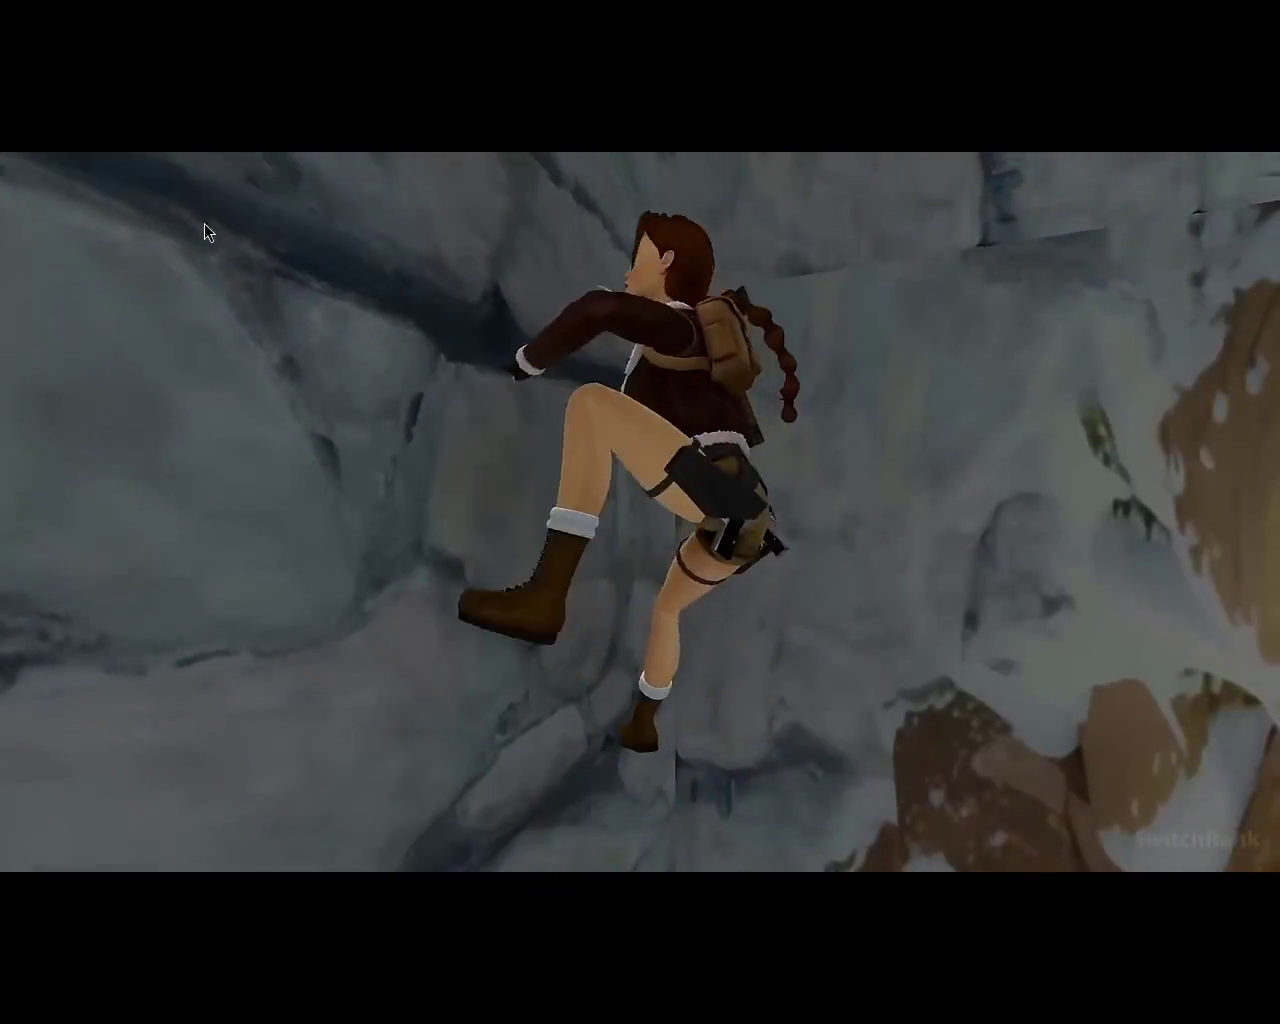
Make the video fullscreen and jump through 2:04, Luigi's Mansion 2 HD, Silksong and Eiyuden Chronicle chapters
{"action": "double_click", "coordinate": [204, 224]}
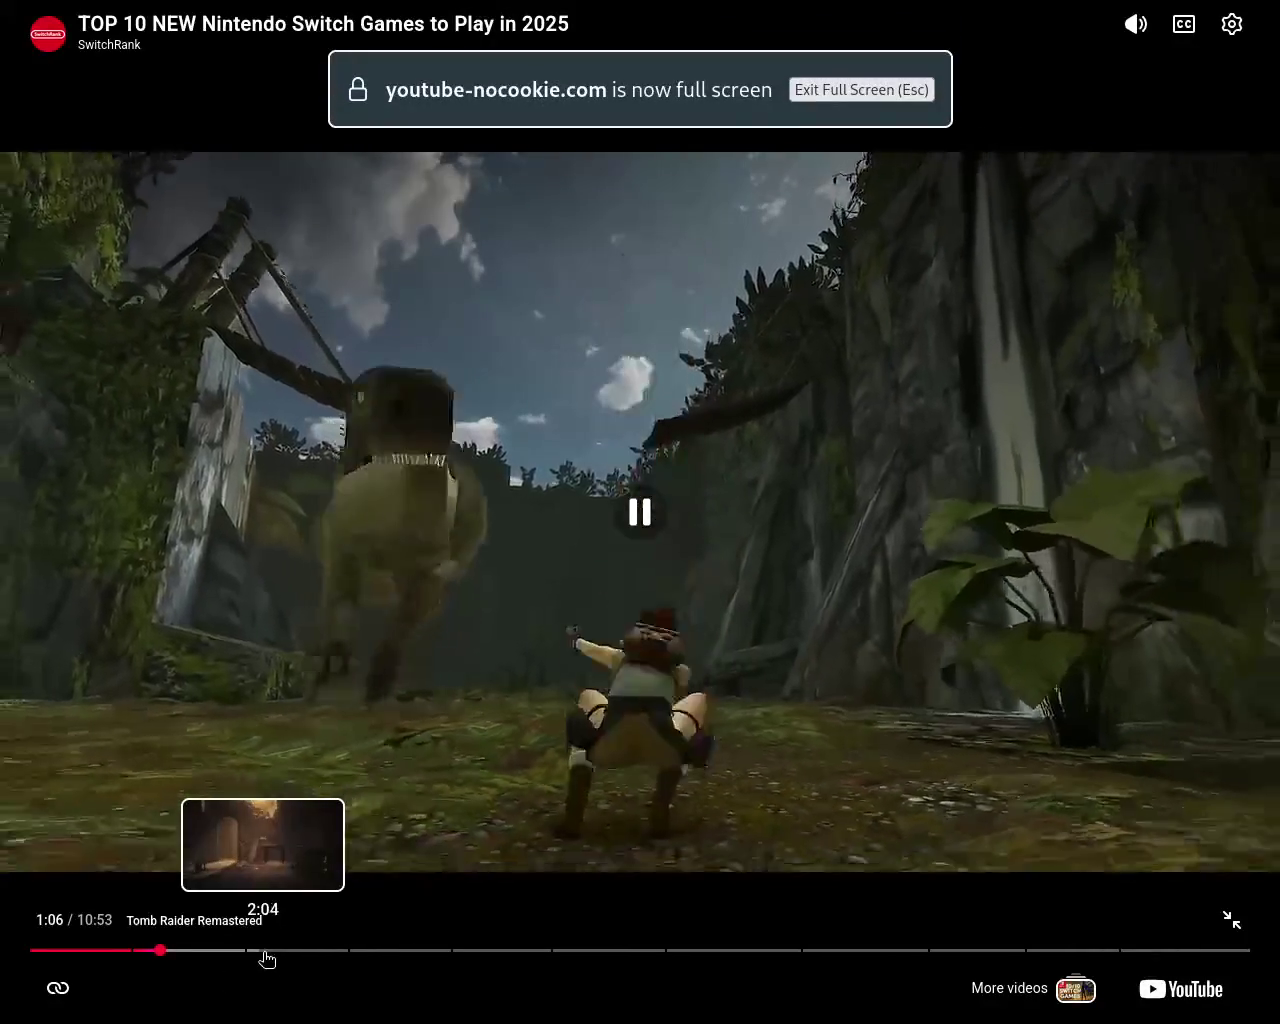
{"action": "left_click", "coordinate": [266, 958]}
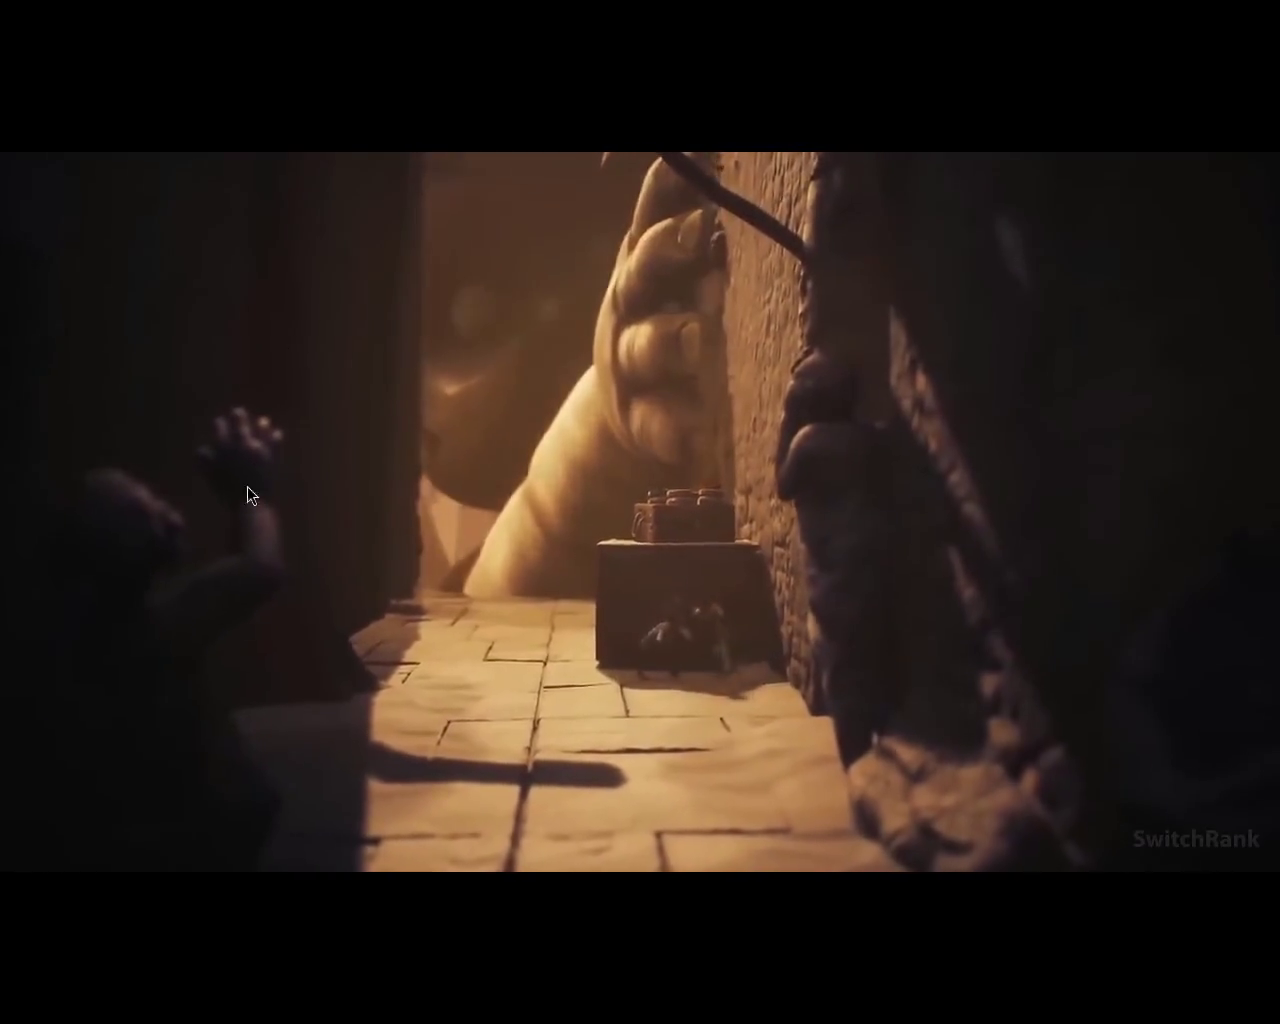
{"action": "mouse_move", "coordinate": [122, 991]}
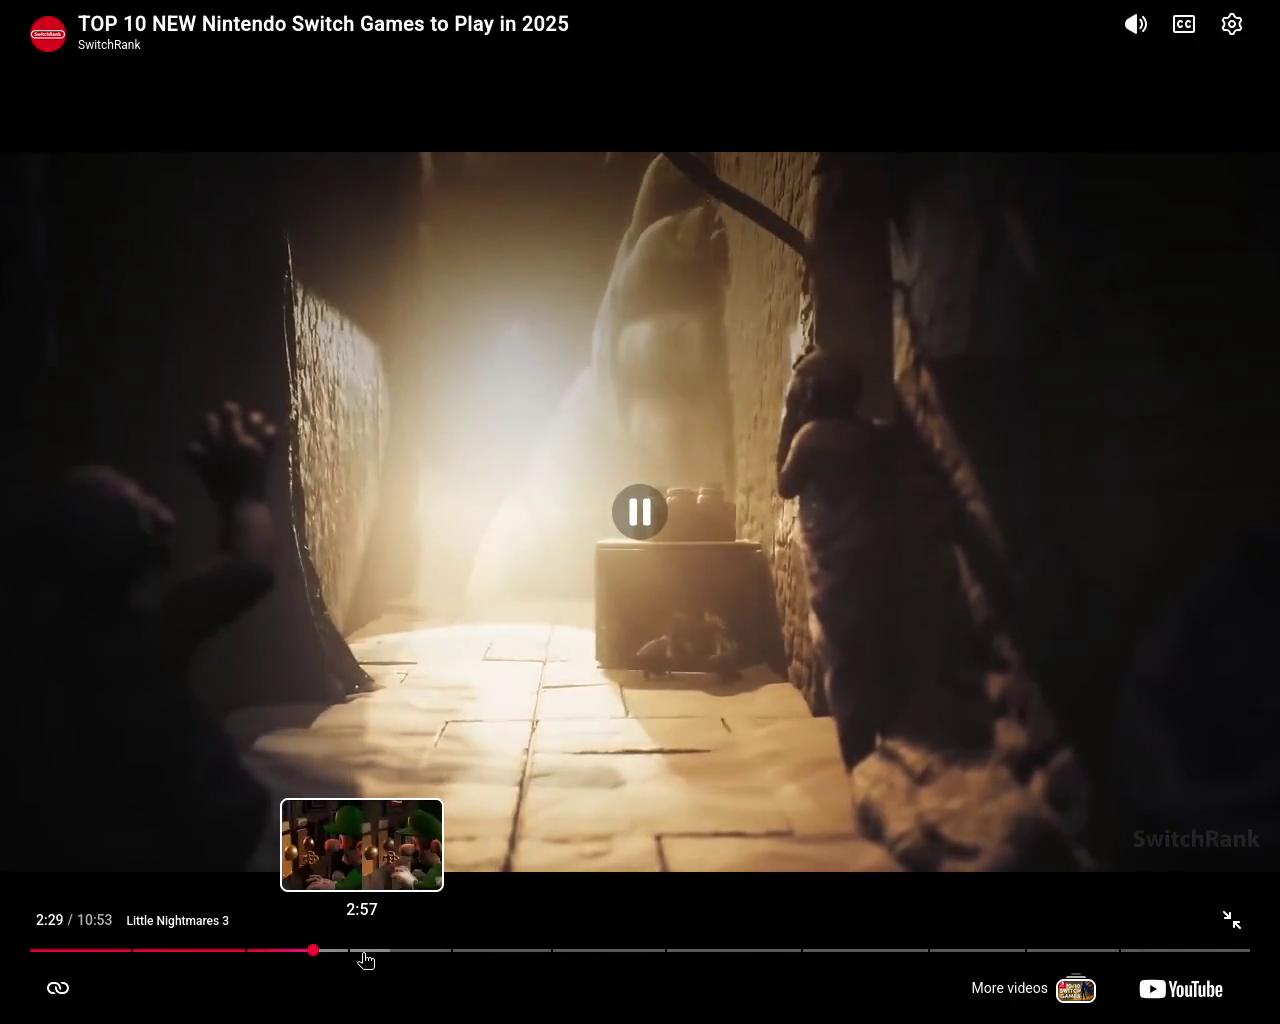
{"action": "left_click", "coordinate": [365, 955]}
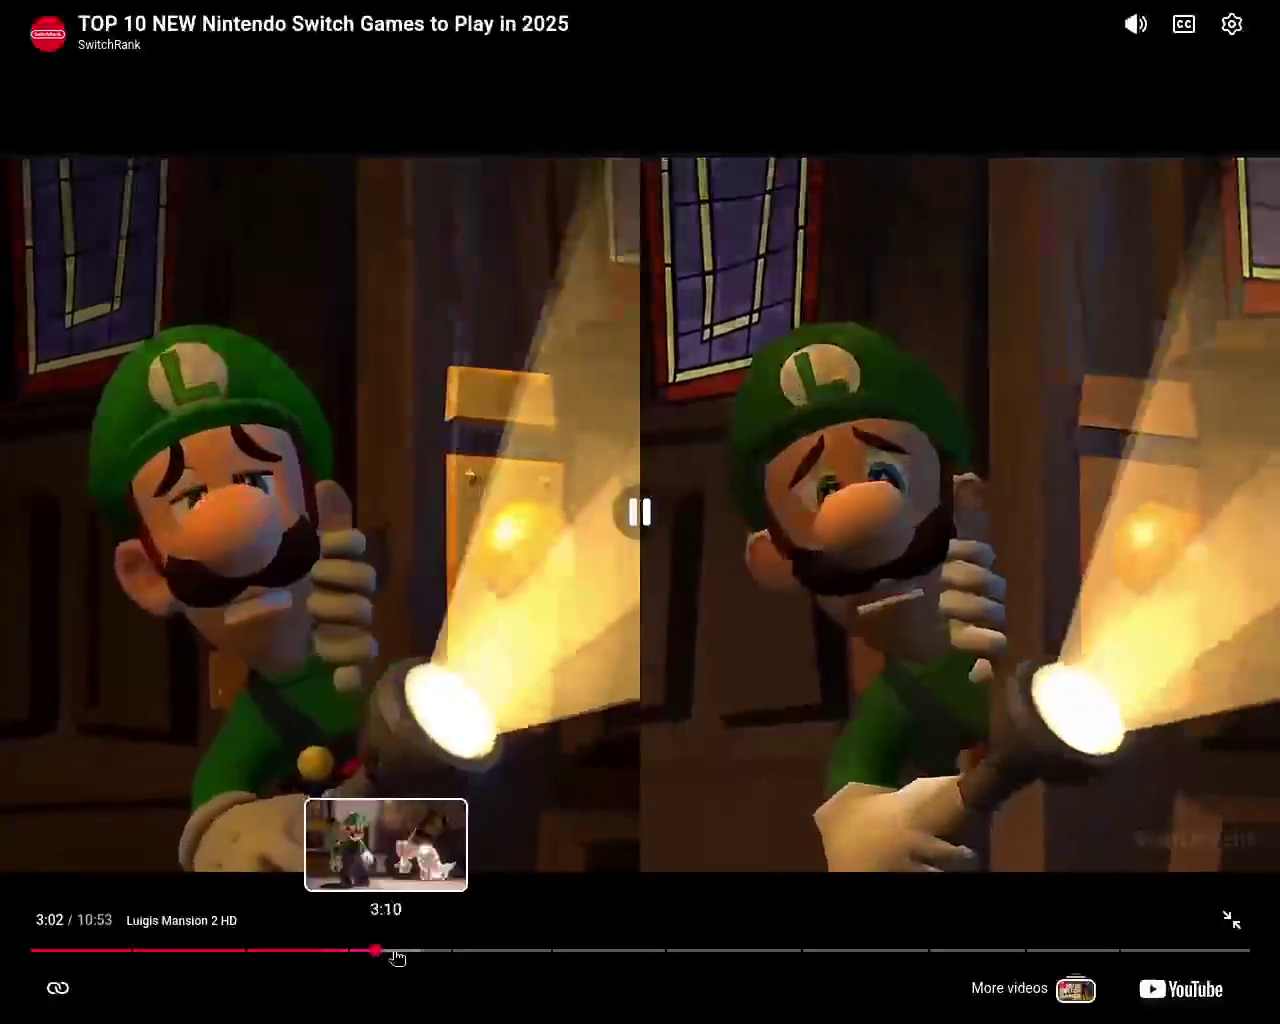
{"action": "left_click", "coordinate": [463, 958]}
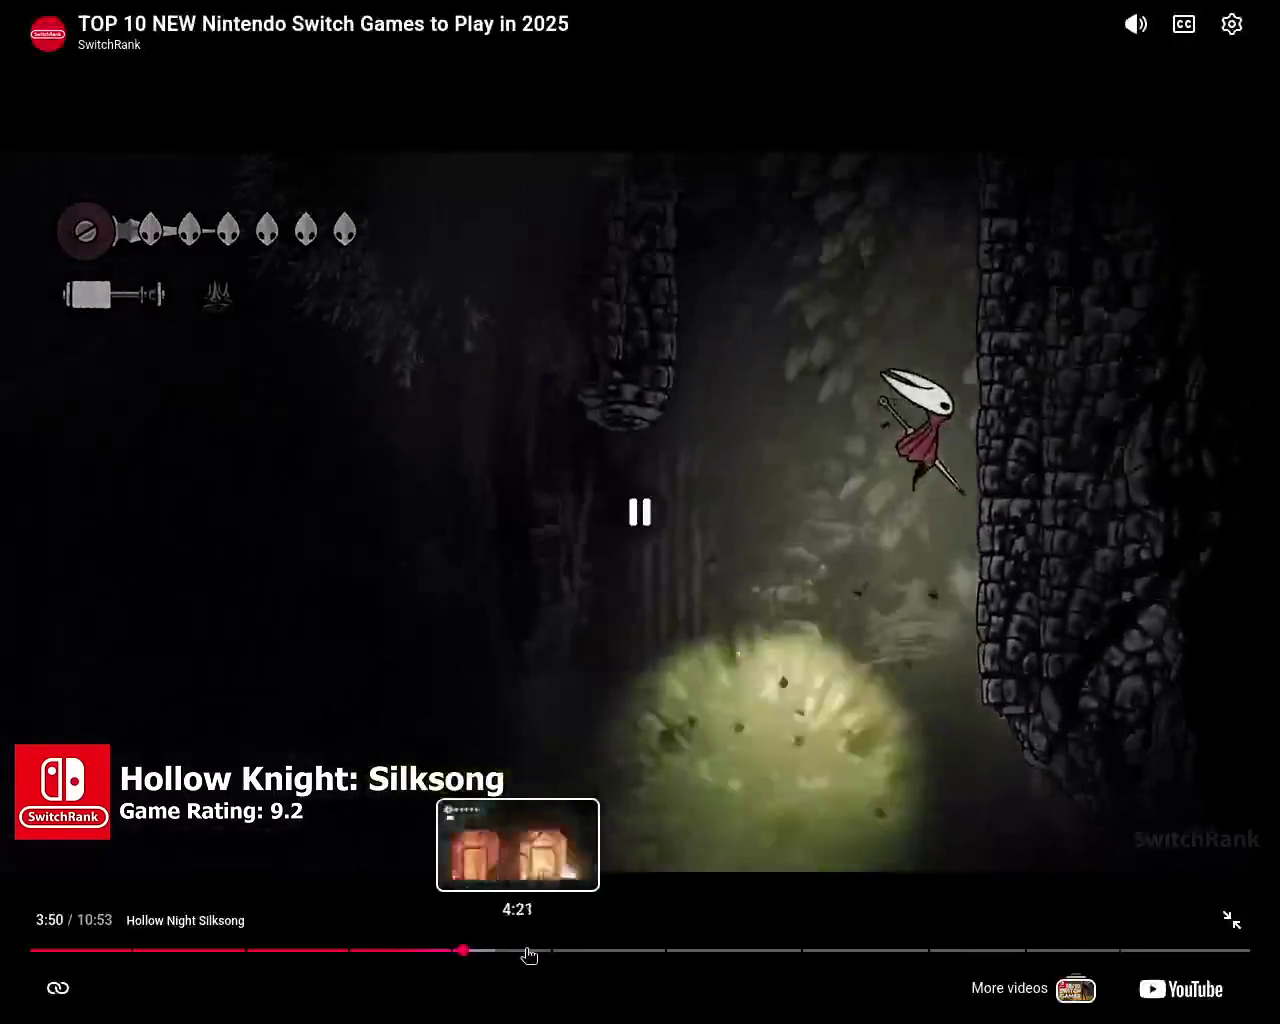
{"action": "left_click", "coordinate": [561, 952]}
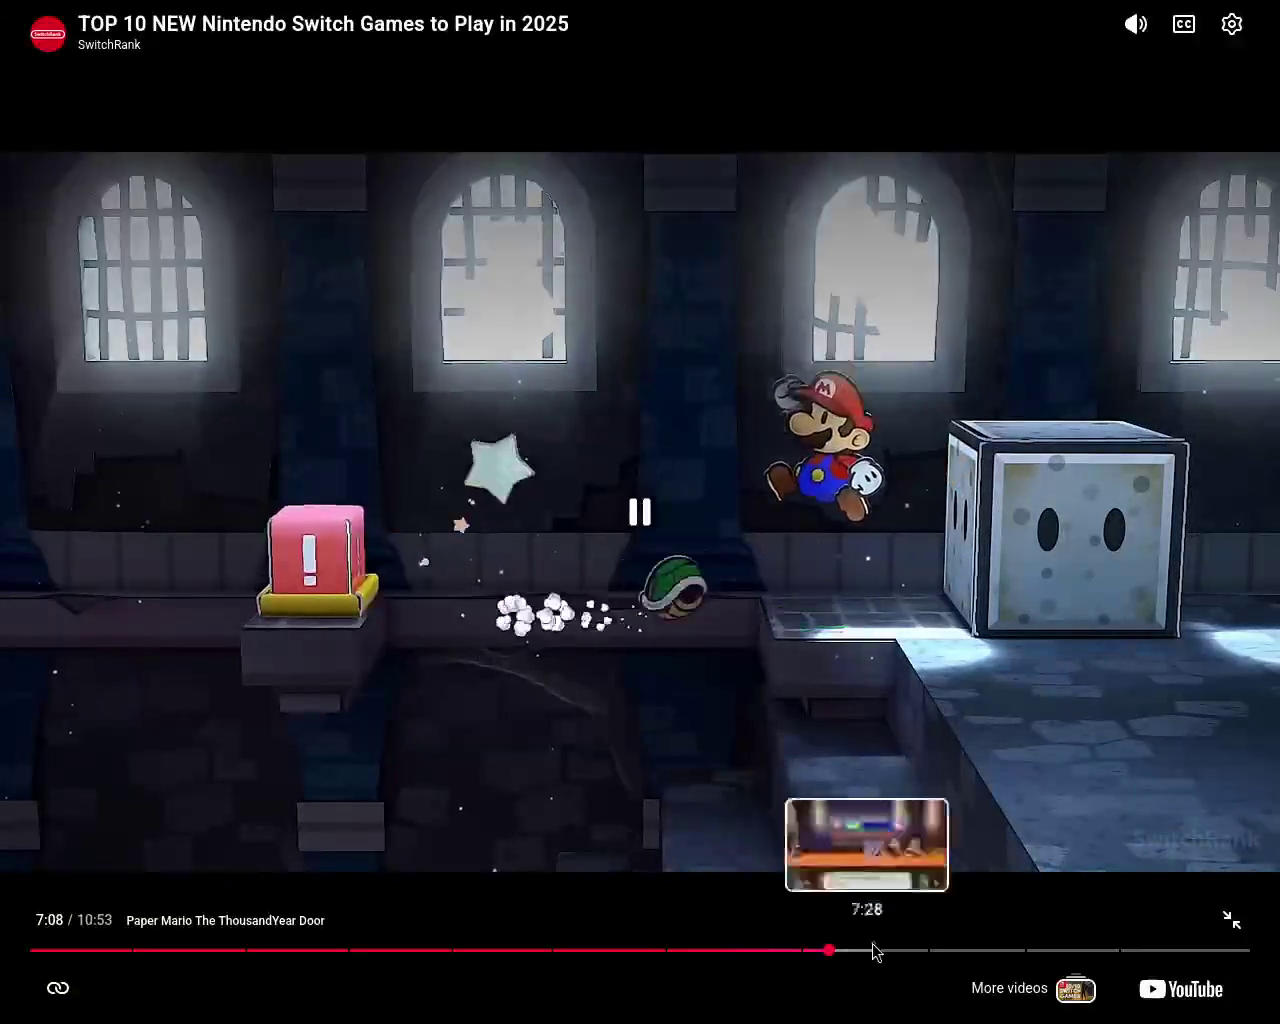
Jump to Mario vs Donkey Kong and Tipping Stars, then back via Paper Mario and Princess Peach to Silksong
{"action": "left_click", "coordinate": [957, 951]}
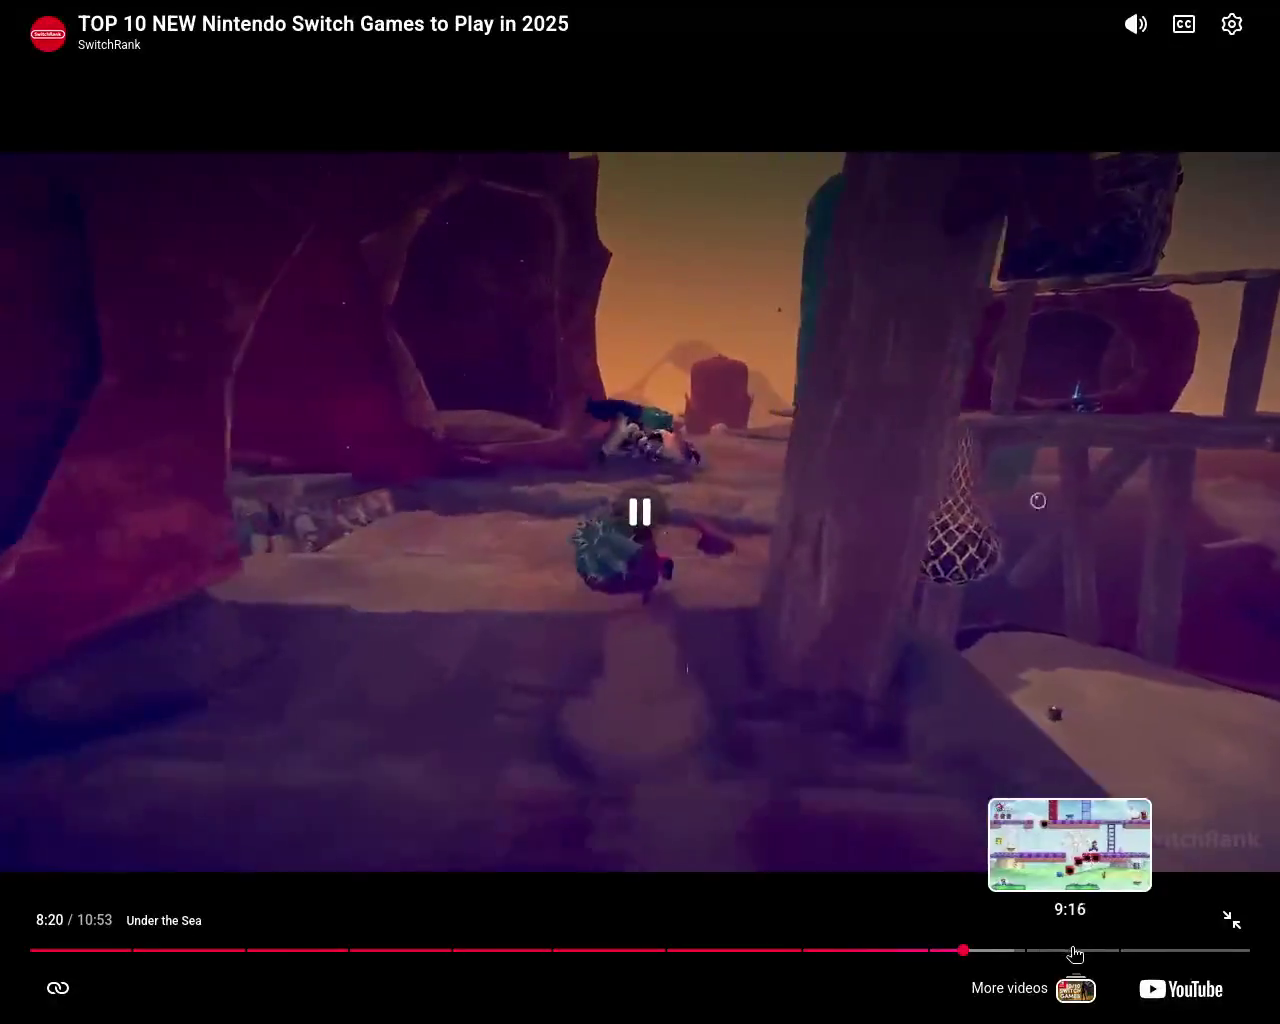
{"action": "left_click", "coordinate": [1071, 950]}
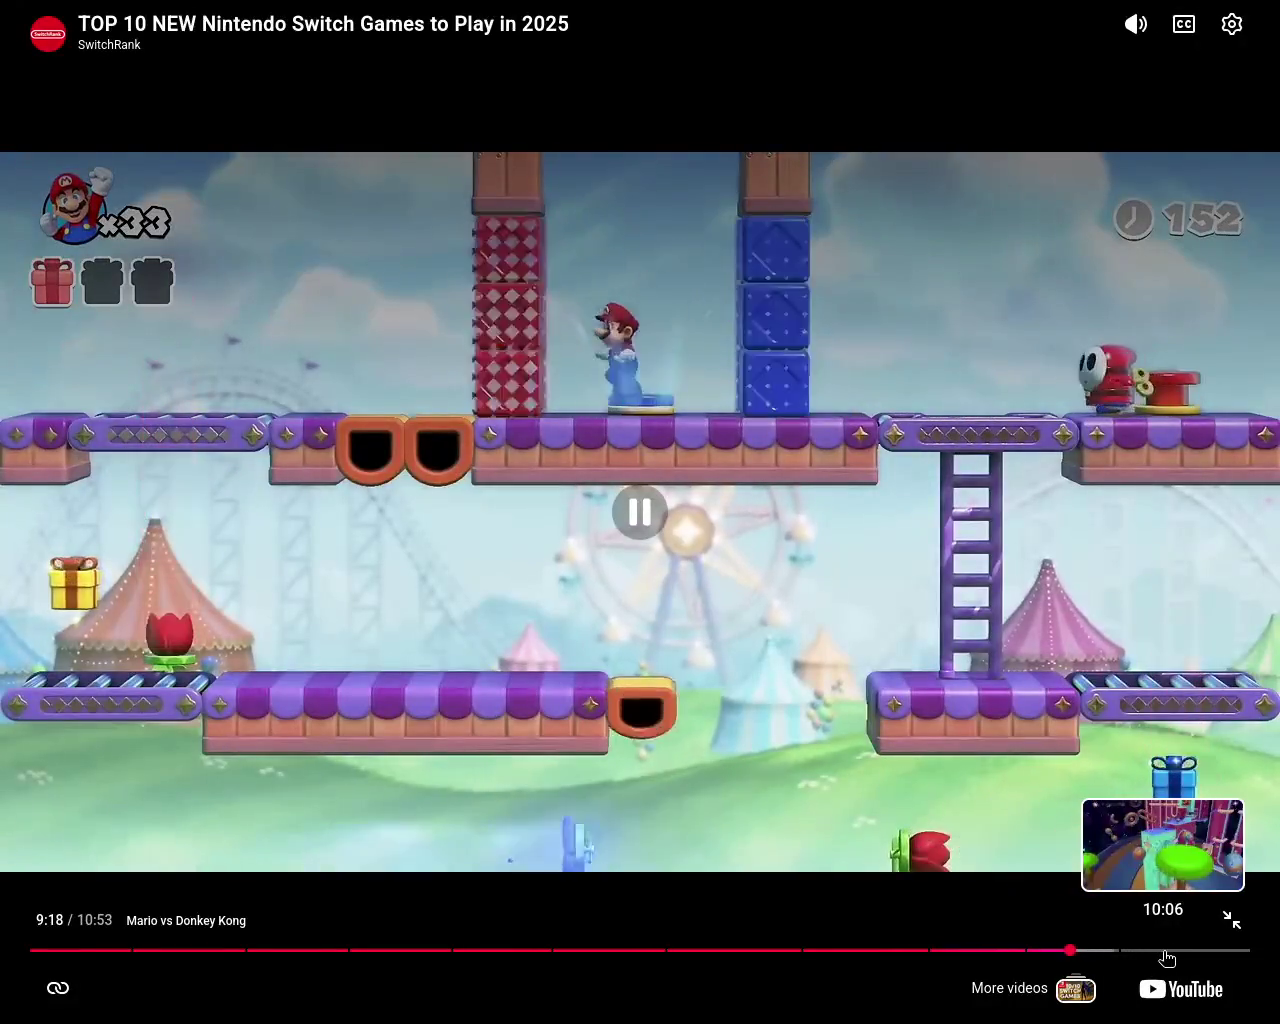
{"action": "left_click", "coordinate": [1163, 958]}
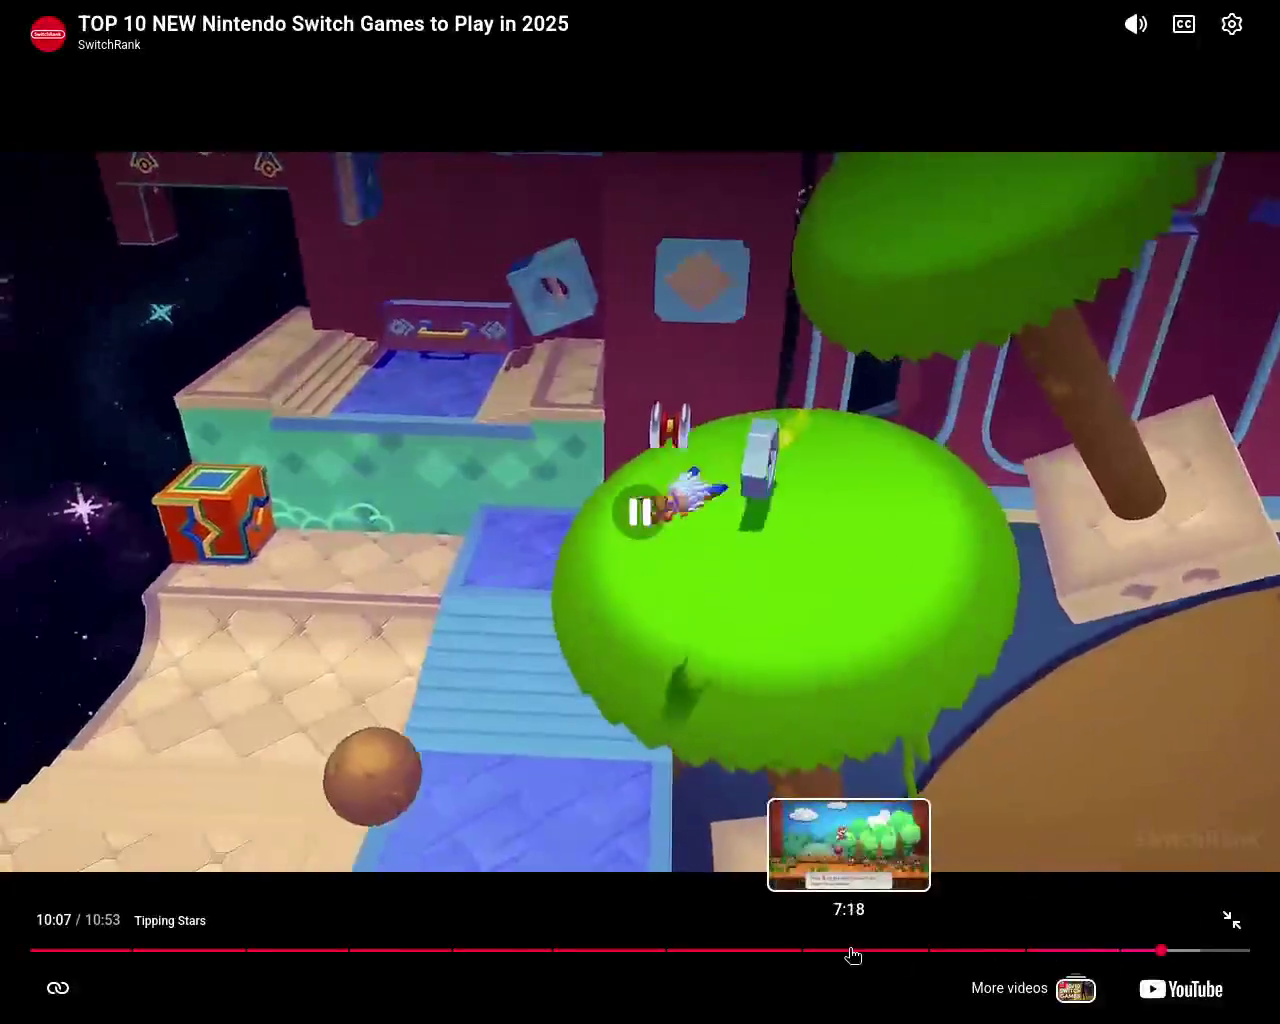
{"action": "left_click", "coordinate": [851, 955]}
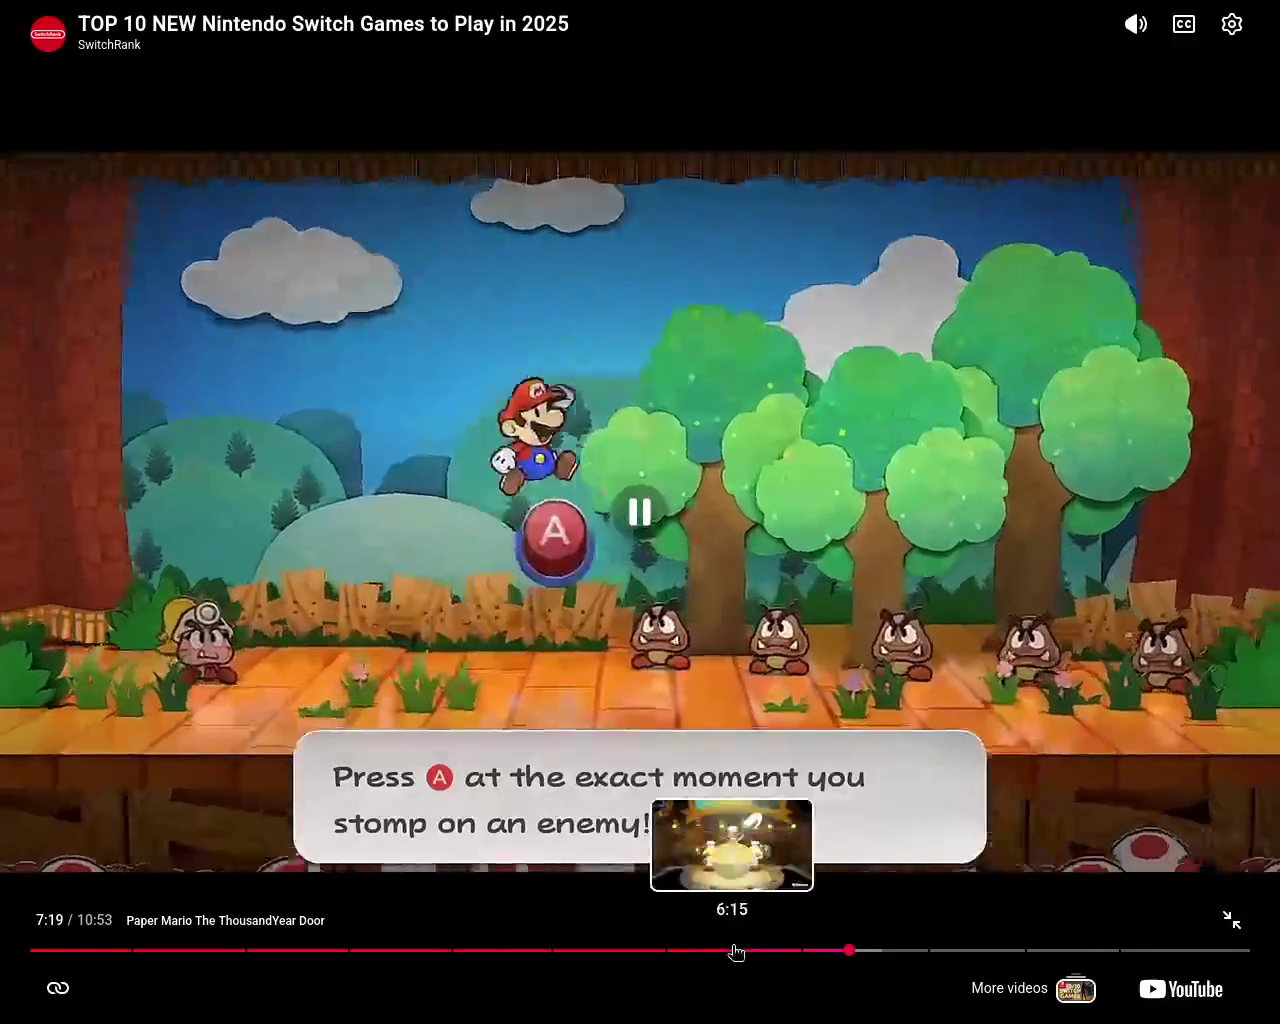
{"action": "left_click", "coordinate": [734, 951]}
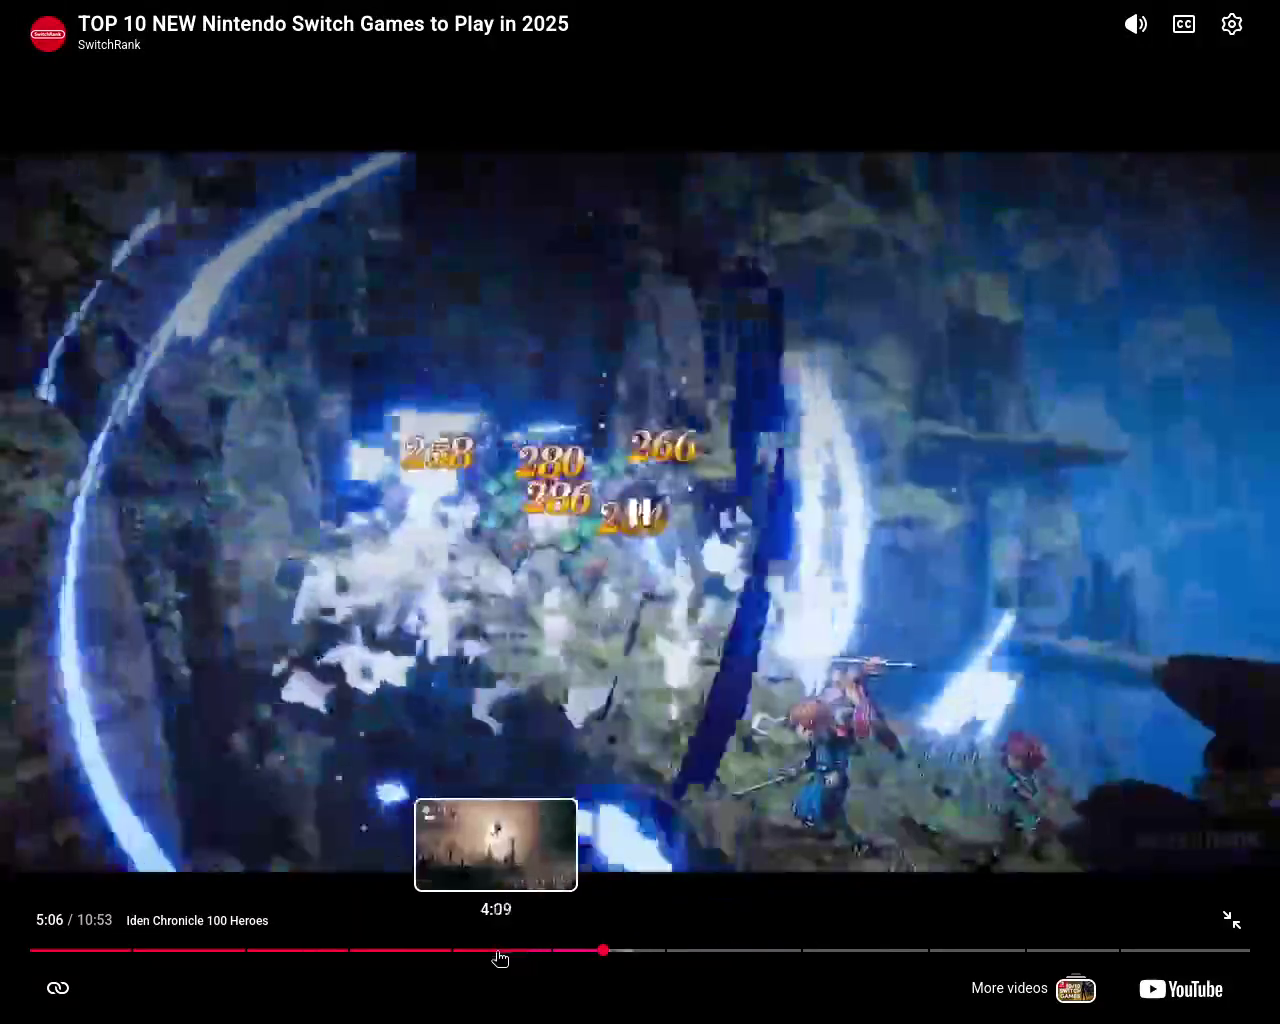
{"action": "left_click", "coordinate": [500, 955]}
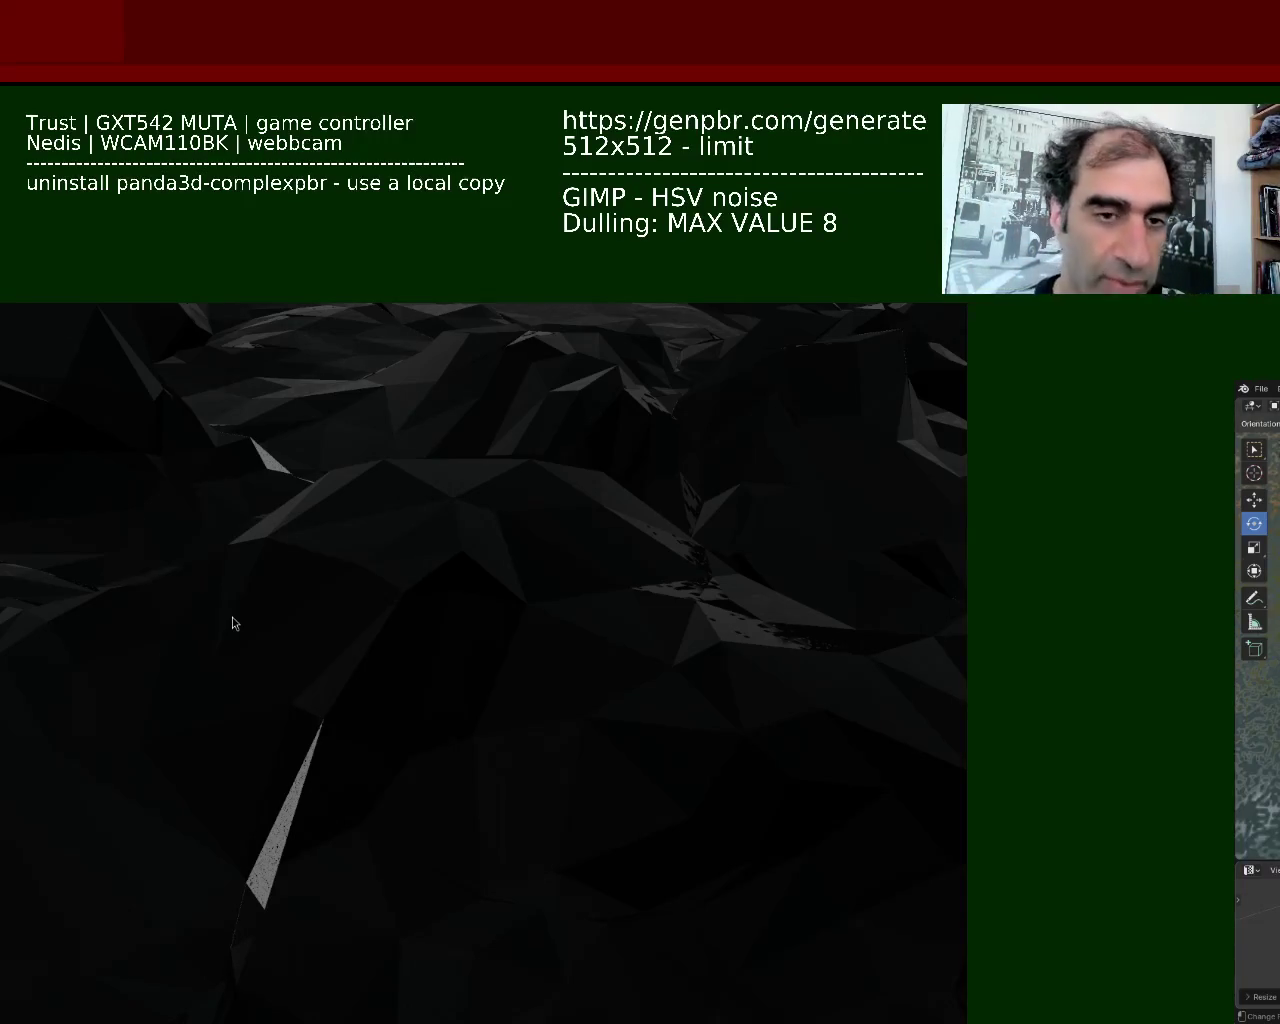
Pitch the trackball camera up to show the horizon, then tilt so the horizon sits lower
{"action": "mouse_move", "coordinate": [637, 643]}
{"action": "left_mouse_down"}
{"action": "mouse_move", "coordinate": [611, 574]}
{"action": "mouse_move", "coordinate": [649, 603]}
{"action": "mouse_move", "coordinate": [657, 620]}
{"action": "mouse_move", "coordinate": [591, 597]}
{"action": "mouse_move", "coordinate": [629, 606]}
{"action": "left_mouse_up"}
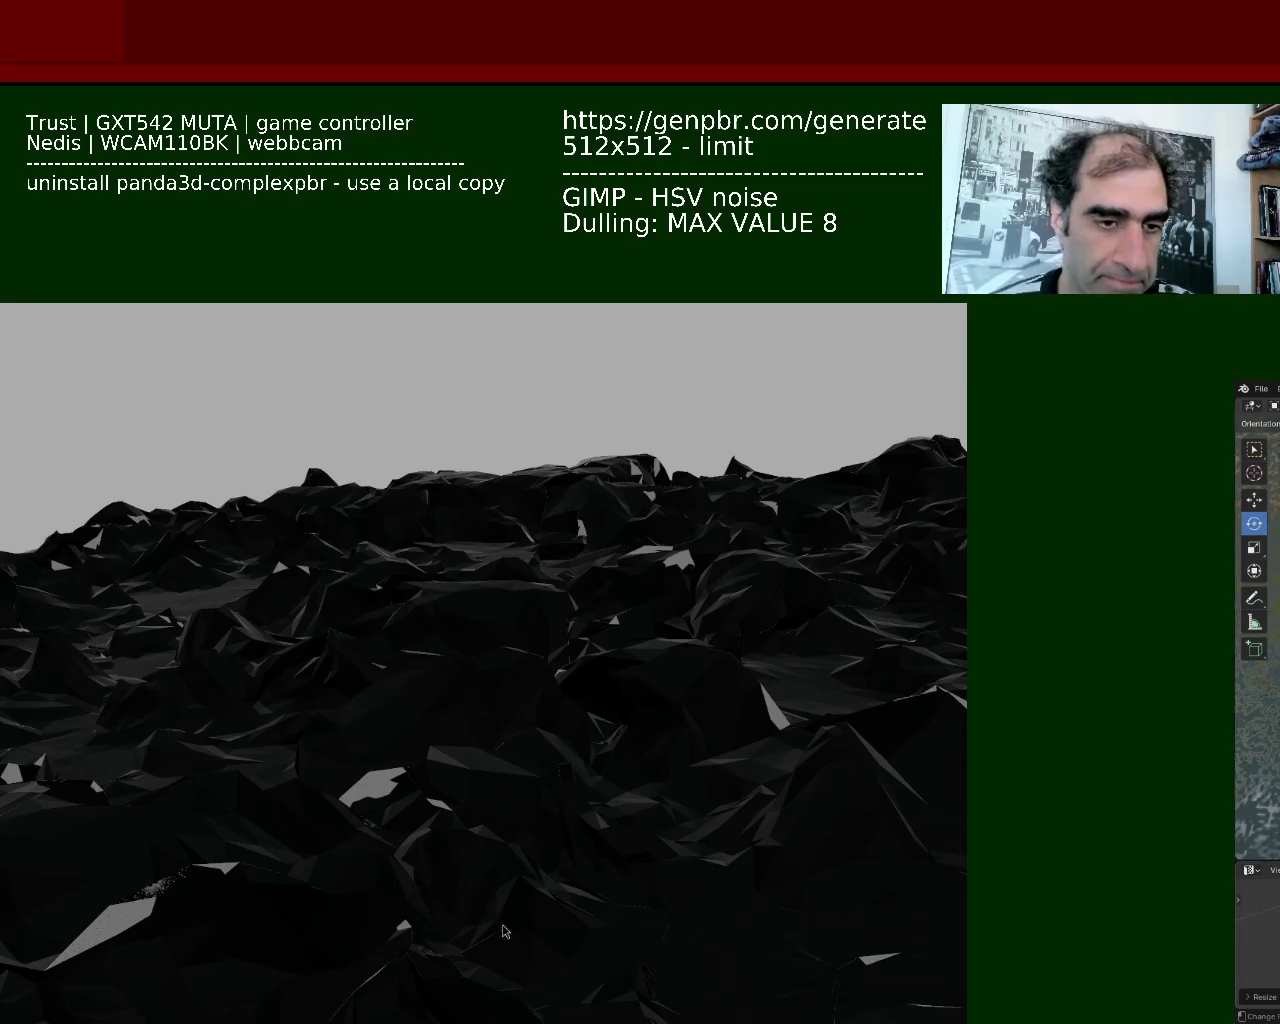
{"action": "mouse_move", "coordinate": [497, 741]}
{"action": "left_mouse_down"}
{"action": "mouse_move", "coordinate": [545, 567]}
{"action": "mouse_move", "coordinate": [491, 612]}
{"action": "mouse_move", "coordinate": [500, 583]}
{"action": "mouse_move", "coordinate": [534, 638]}
{"action": "mouse_move", "coordinate": [425, 622]}
{"action": "mouse_move", "coordinate": [469, 820]}
{"action": "mouse_move", "coordinate": [418, 709]}
{"action": "mouse_move", "coordinate": [343, 672]}
{"action": "mouse_move", "coordinate": [334, 700]}
{"action": "mouse_move", "coordinate": [463, 660]}
{"action": "mouse_move", "coordinate": [294, 654]}
{"action": "mouse_move", "coordinate": [238, 683]}
{"action": "mouse_move", "coordinate": [194, 649]}
{"action": "mouse_move", "coordinate": [303, 667]}
{"action": "mouse_move", "coordinate": [417, 651]}
{"action": "mouse_move", "coordinate": [517, 737]}
{"action": "mouse_move", "coordinate": [727, 730]}
{"action": "mouse_move", "coordinate": [473, 547]}
{"action": "left_mouse_up"}
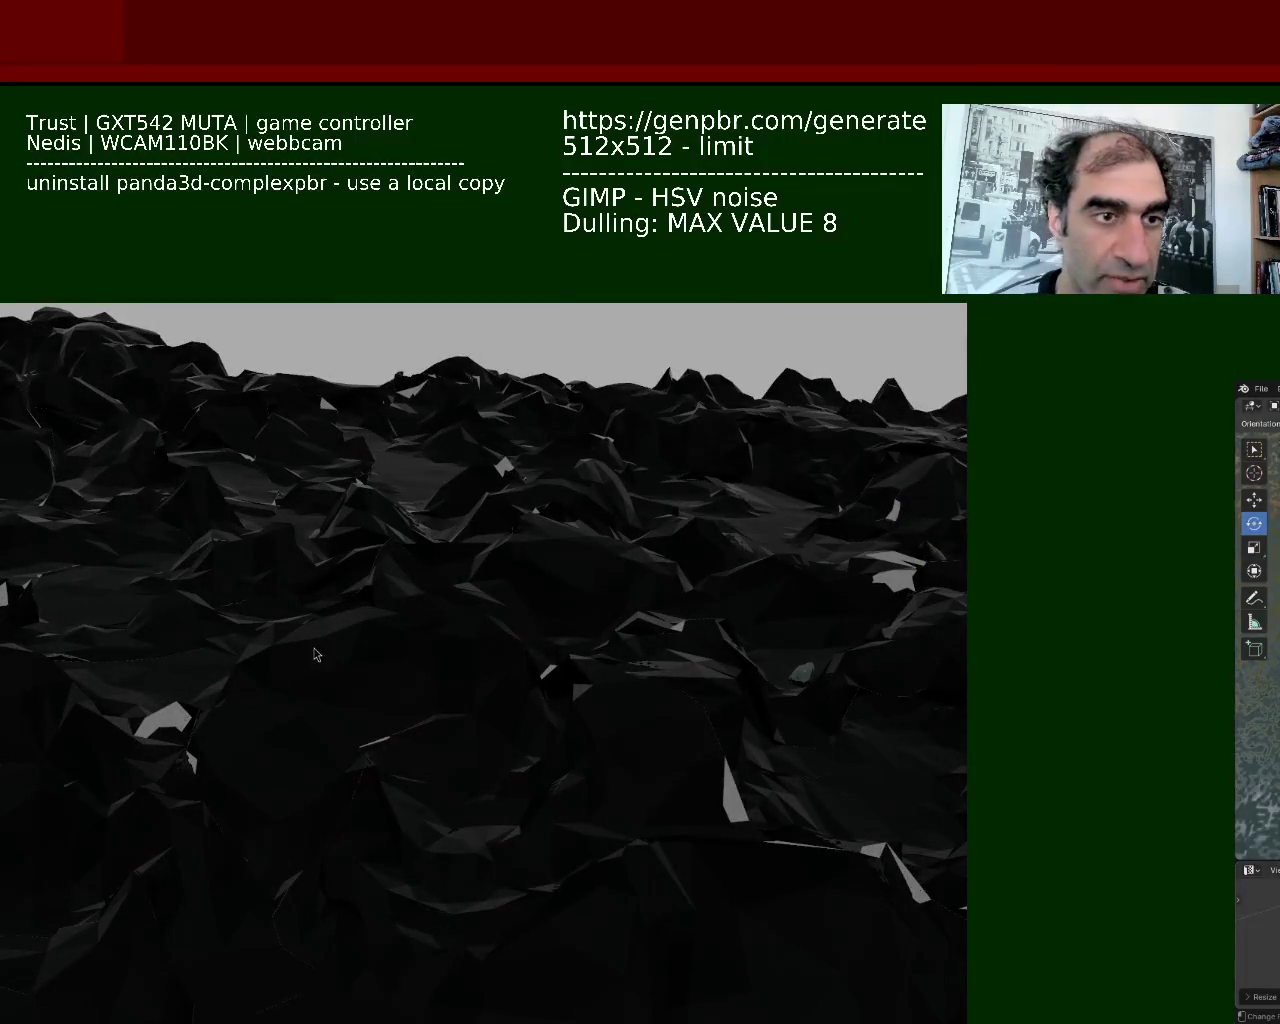
Shift the Panda3D game window to reveal the code editor behind it
{"action": "mouse_move", "coordinate": [410, 634]}
{"action": "left_mouse_down"}
{"action": "mouse_move", "coordinate": [1134, 483]}
{"action": "mouse_move", "coordinate": [495, 615]}
{"action": "left_mouse_up"}
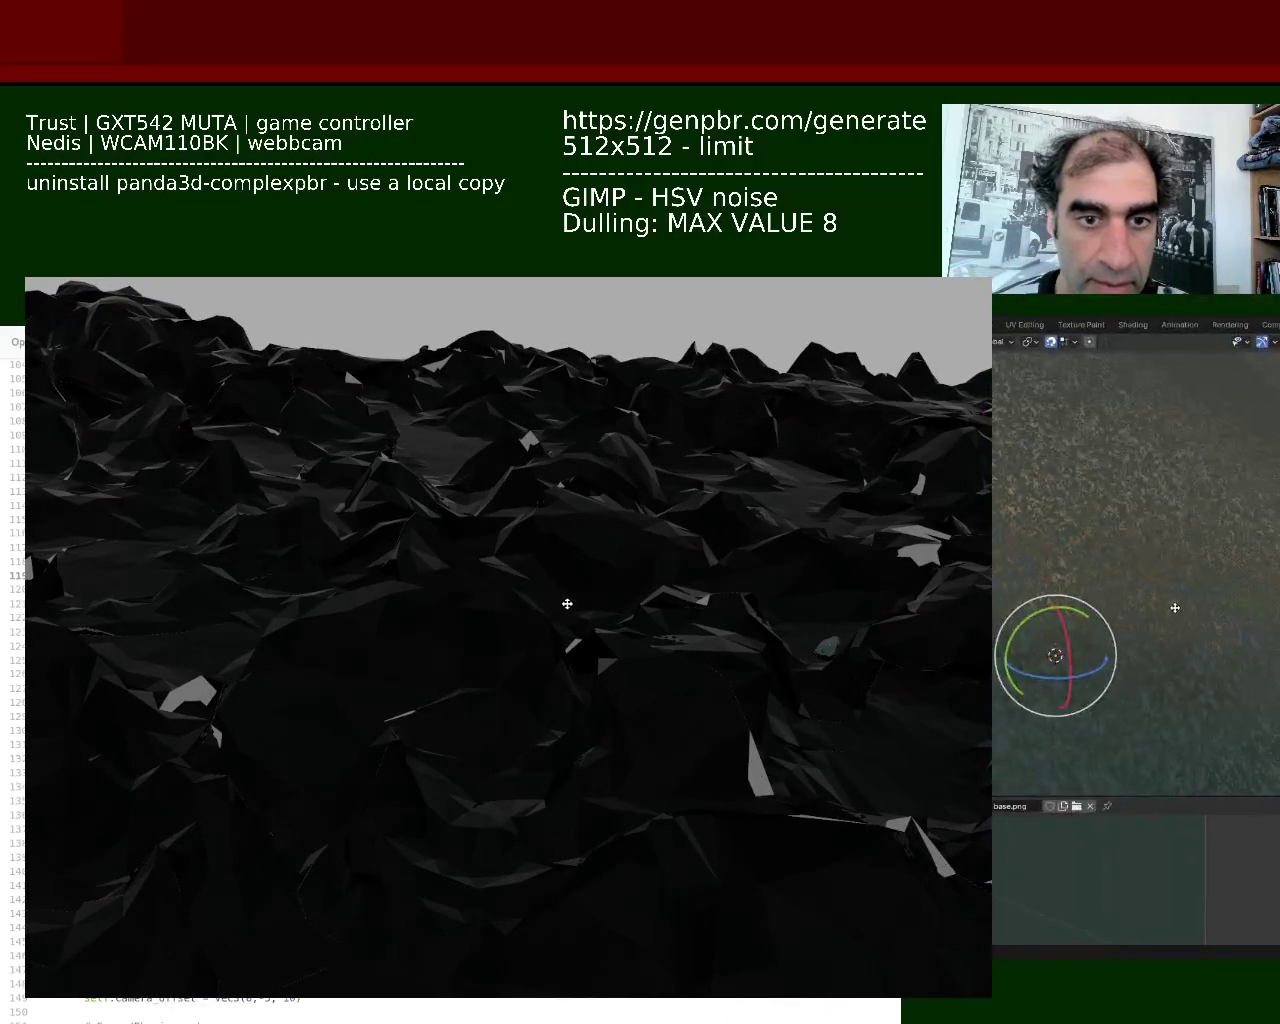
Move the game window top-left, orbit Blender's plane edge-on, and open its Object context menu
{"action": "mouse_move", "coordinate": [480, 643]}
{"action": "left_mouse_down"}
{"action": "mouse_move", "coordinate": [127, 194]}
{"action": "mouse_move", "coordinate": [50, 150]}
{"action": "left_mouse_up"}
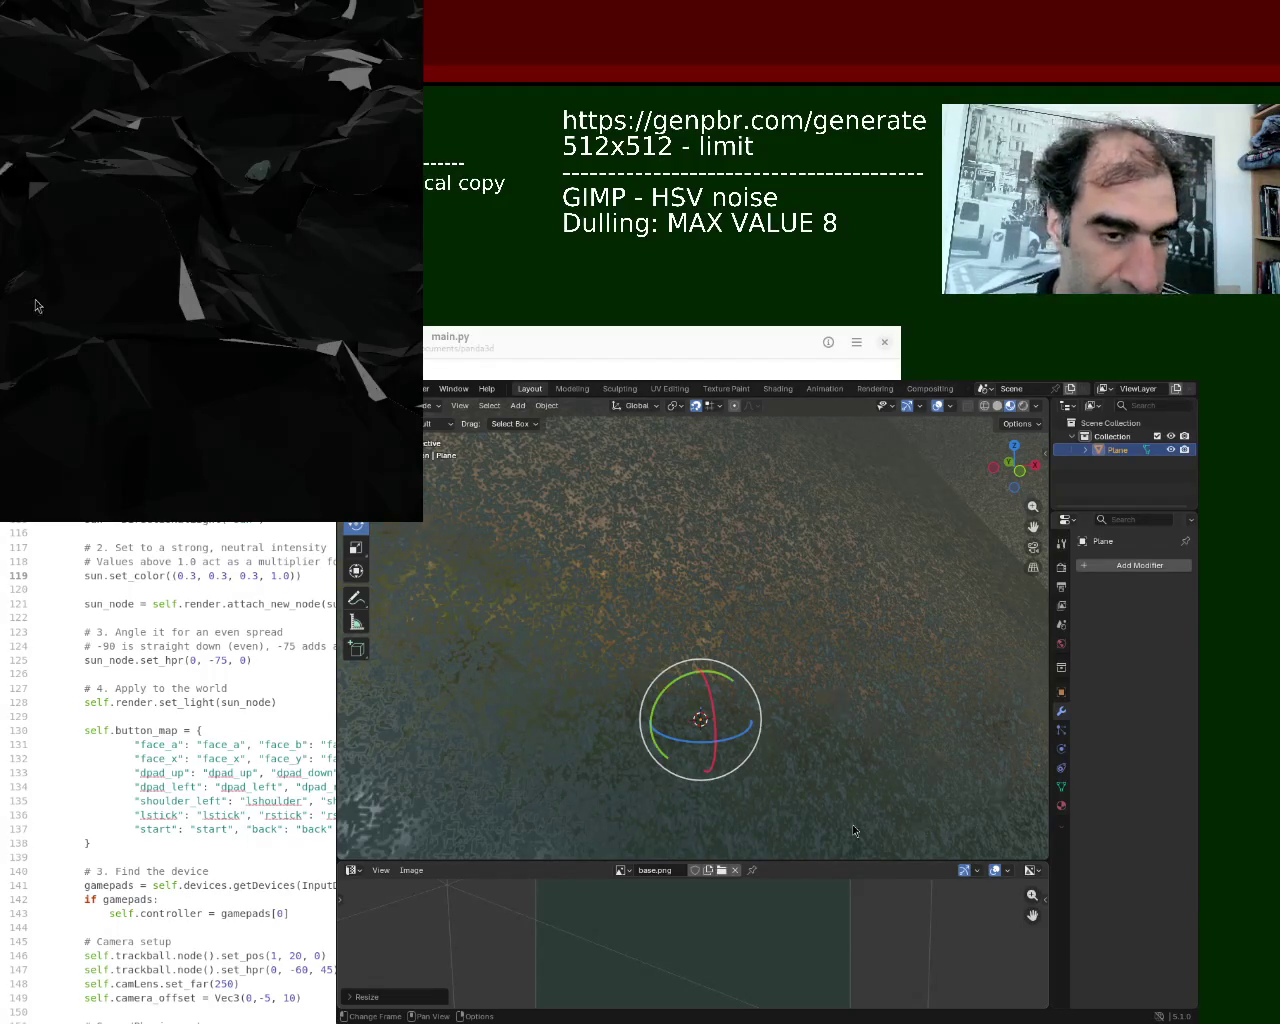
{"action": "mouse_move", "coordinate": [780, 651]}
{"action": "left_mouse_down"}
{"action": "mouse_move", "coordinate": [756, 644]}
{"action": "mouse_move", "coordinate": [762, 677]}
{"action": "left_mouse_up"}
{"action": "right_click", "coordinate": [762, 608]}
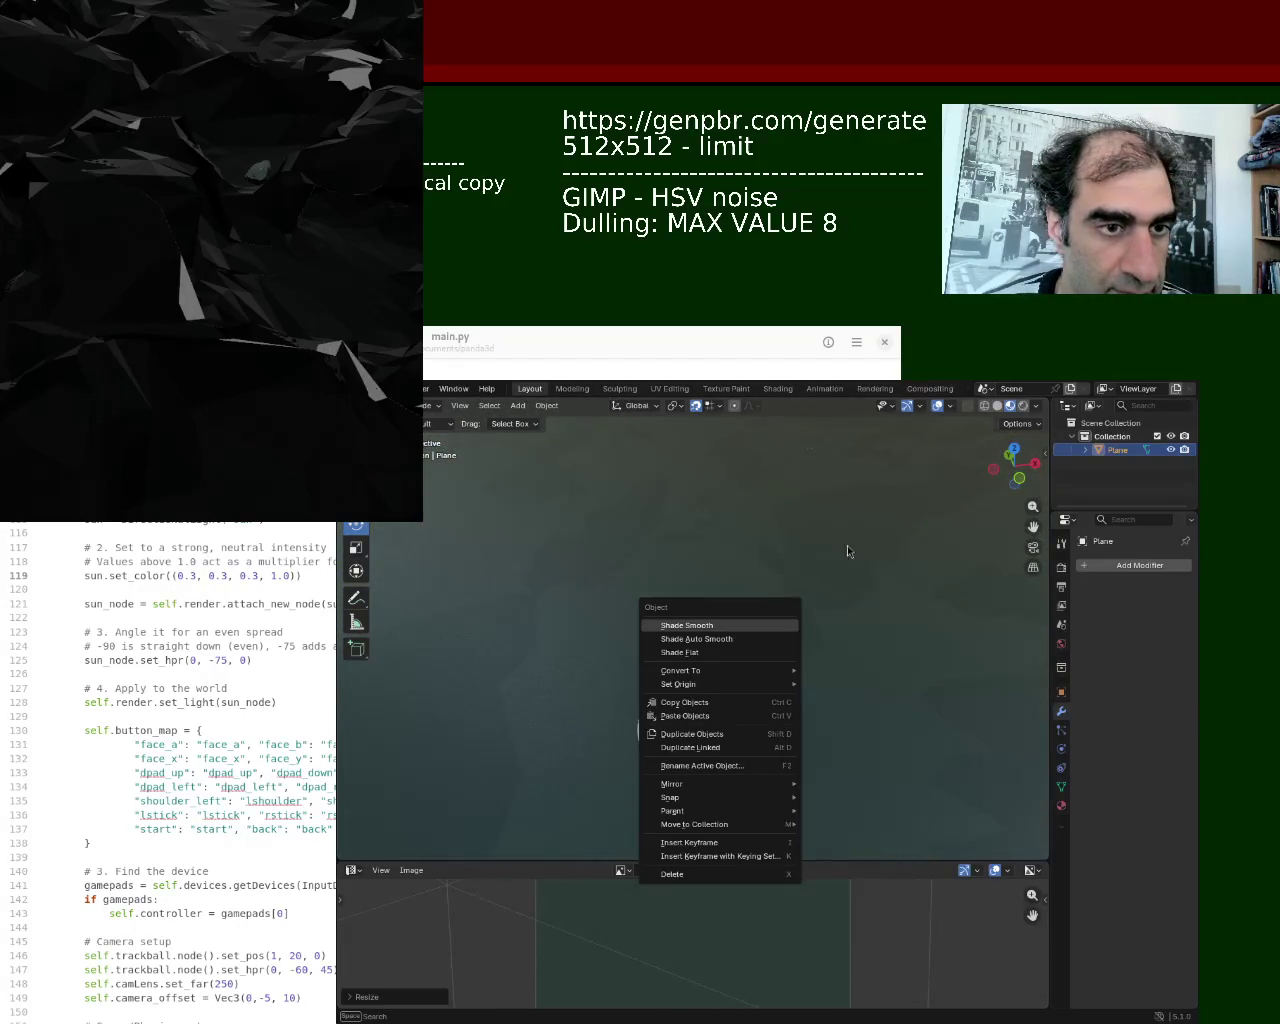